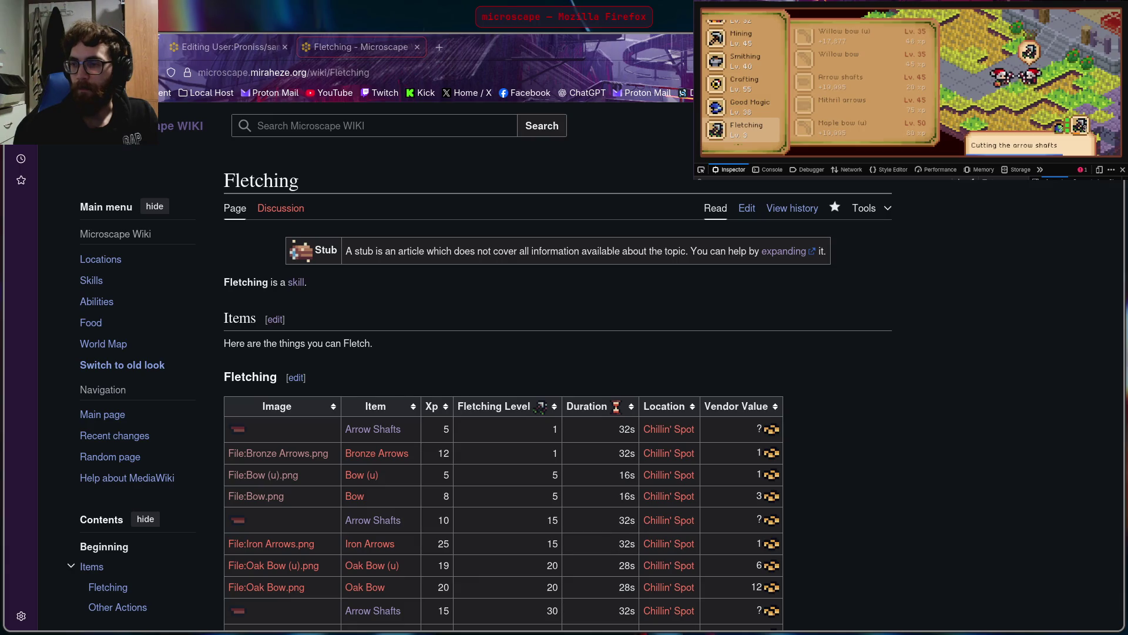
Save the 32×32 Mithril arrows icon image to disk
key(alt+Tab)
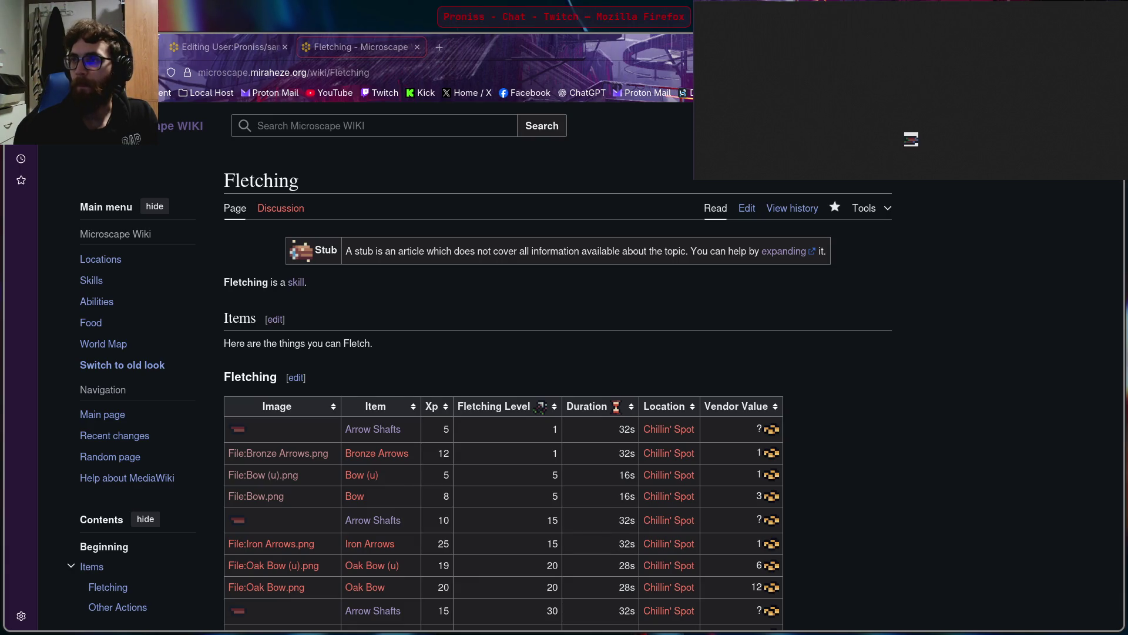
right_click(912, 141)
click(941, 147)
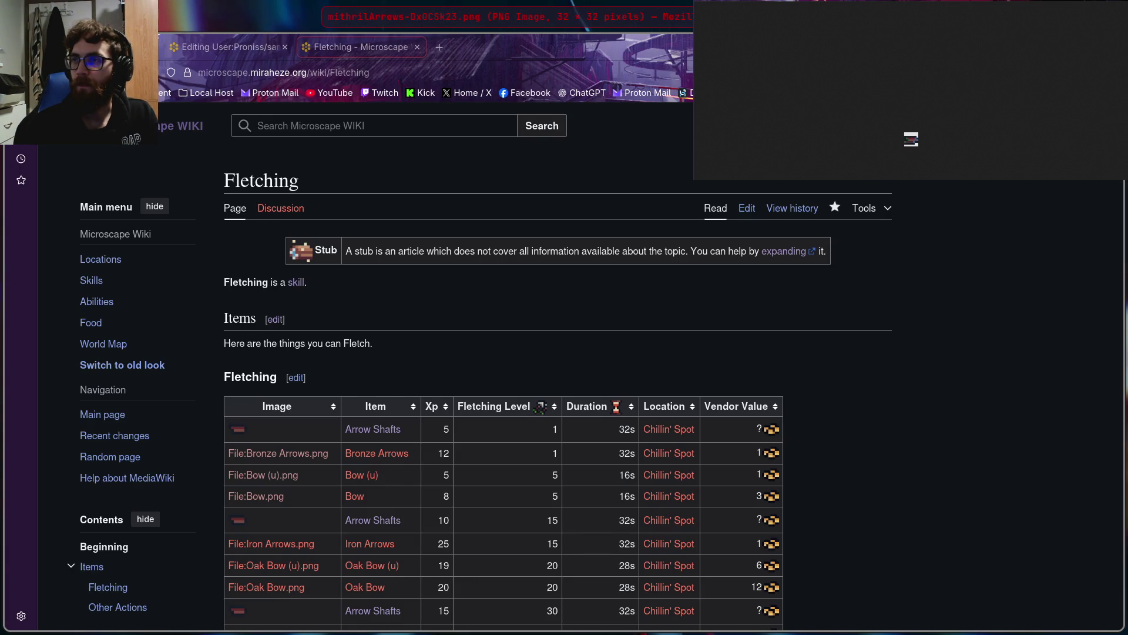
Pick the Maple bow (u) icon in the game with the DevTools picker and save it
key(alt+Tab)
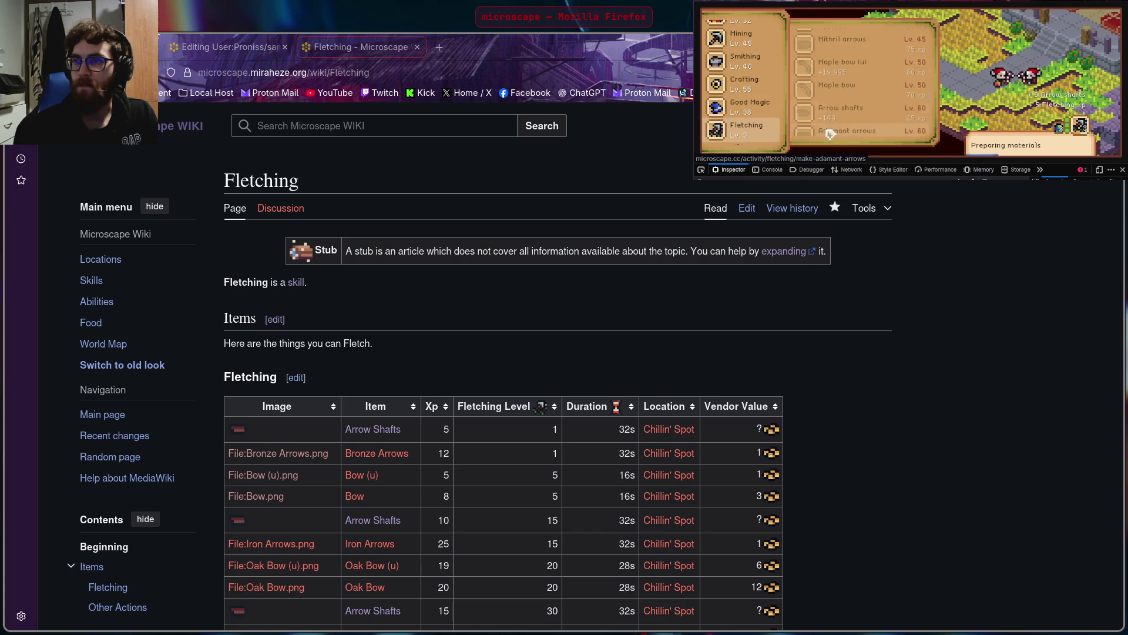
click(701, 169)
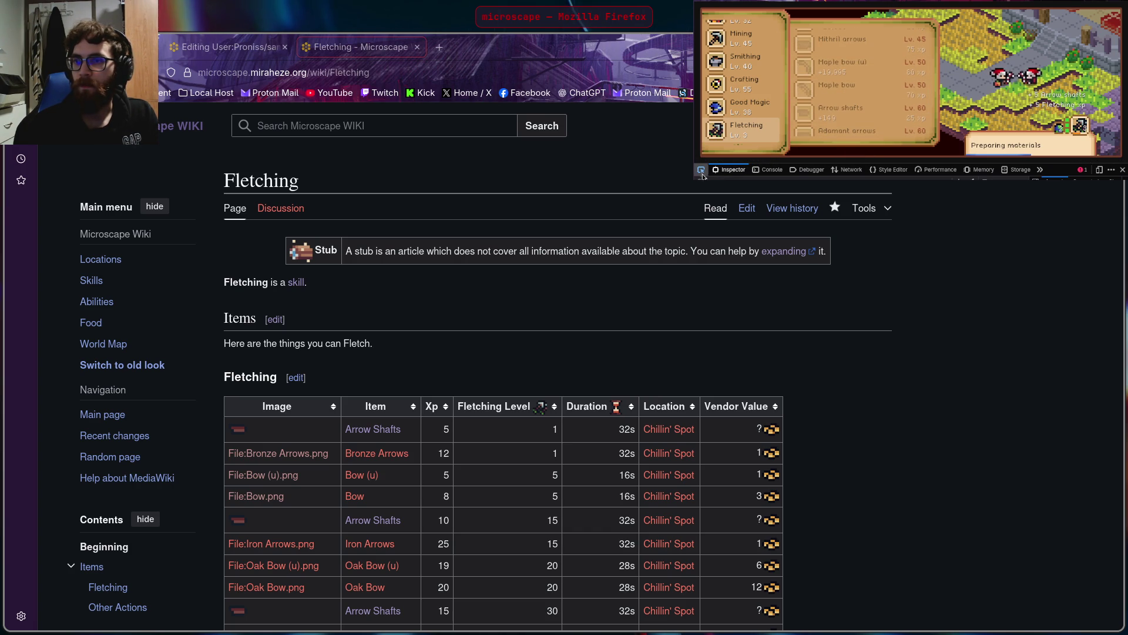
click(807, 73)
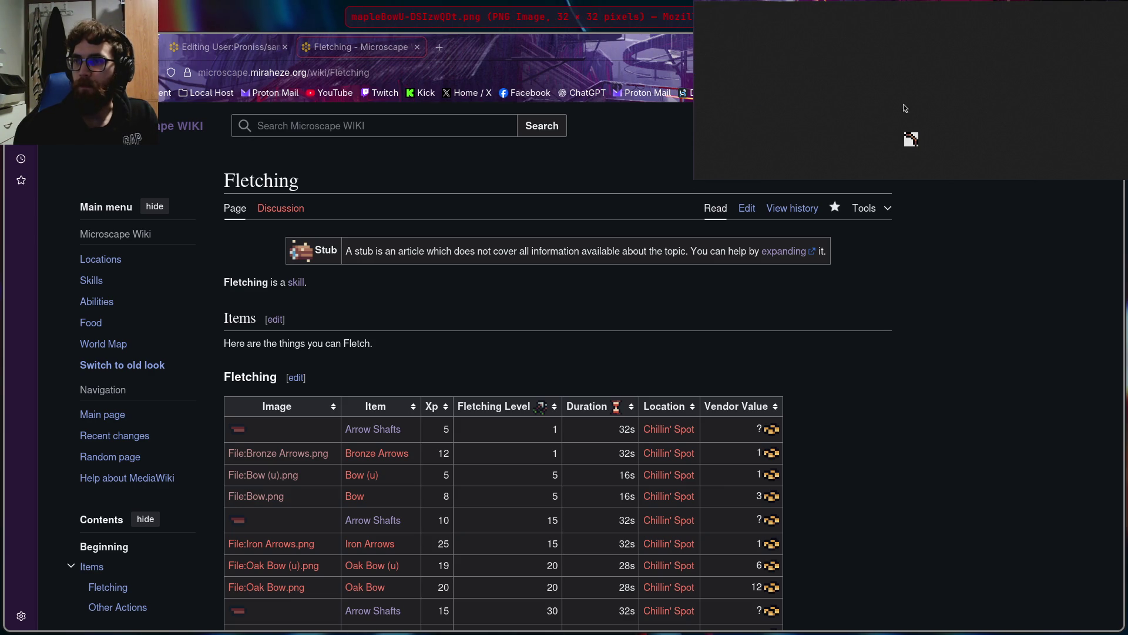
right_click(911, 139)
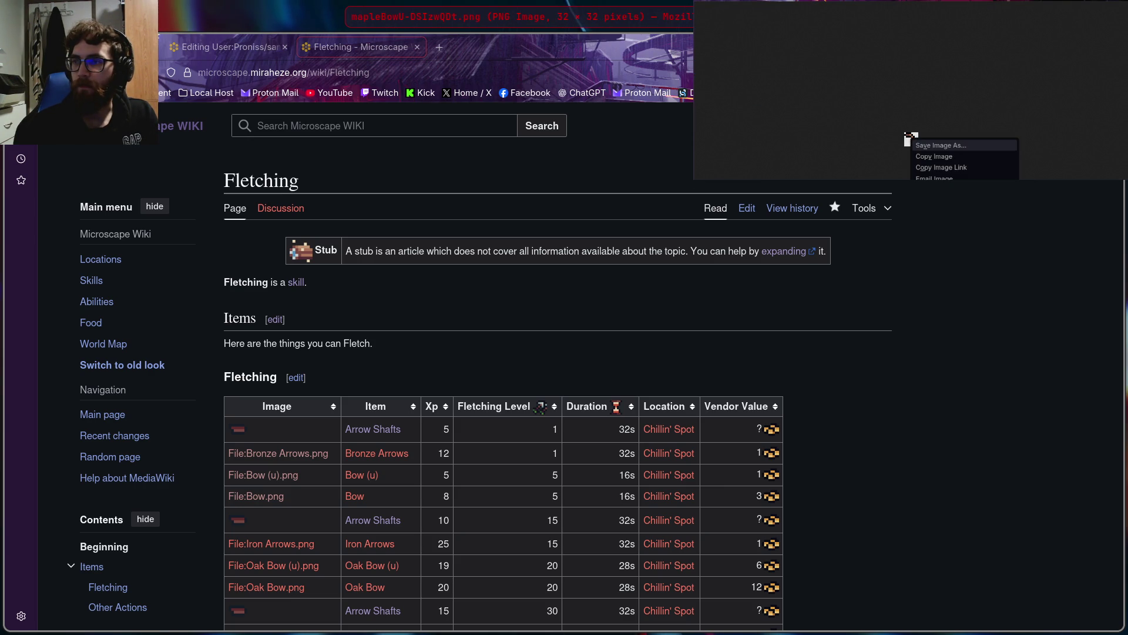
key(v)
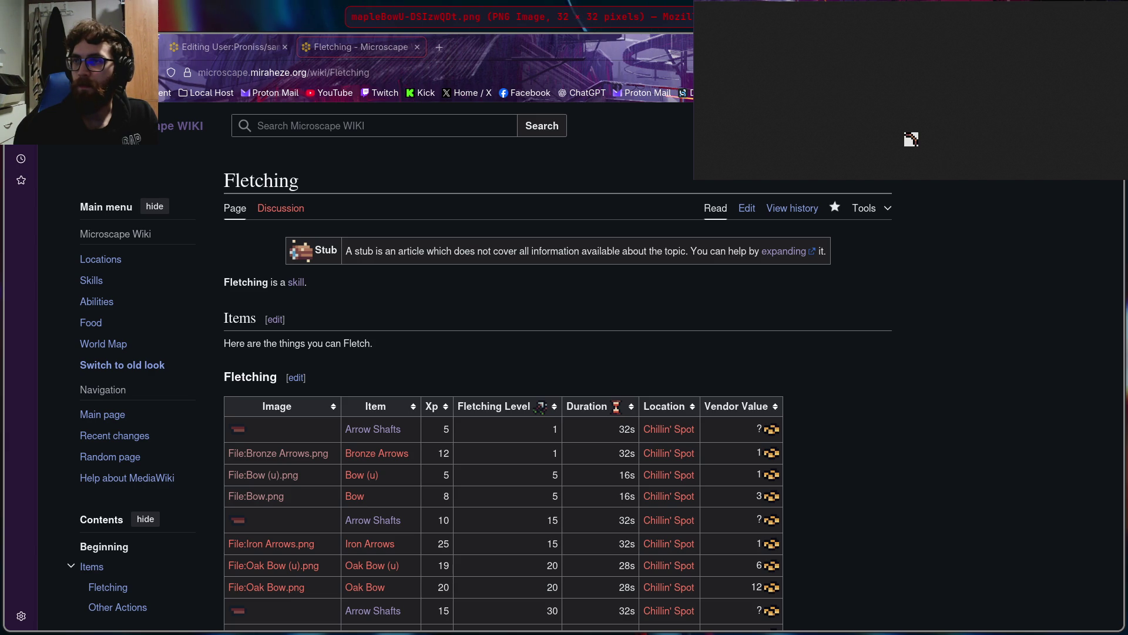
key(ctrl+w)
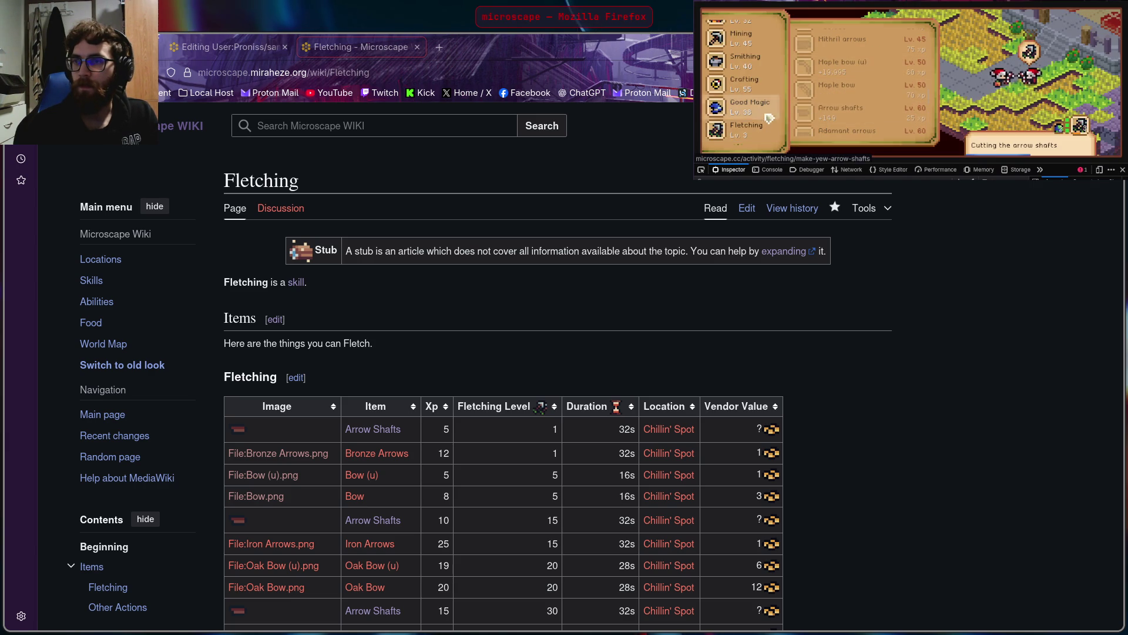
Inspect the Maple bow icon, open it as an image, save it, and close the tab
click(701, 169)
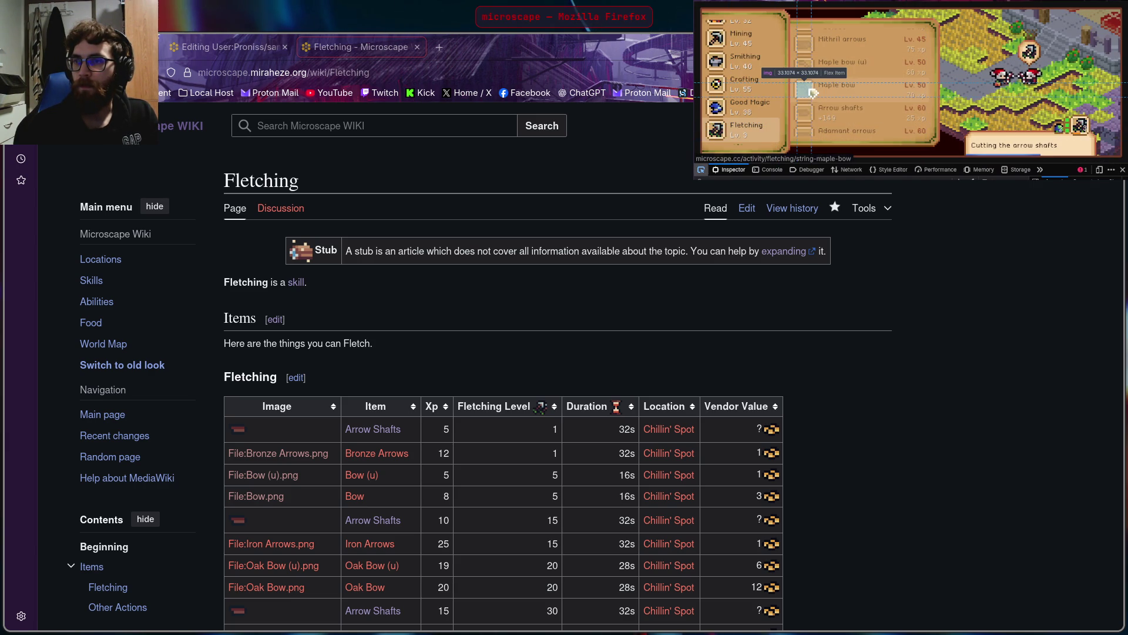
click(807, 92)
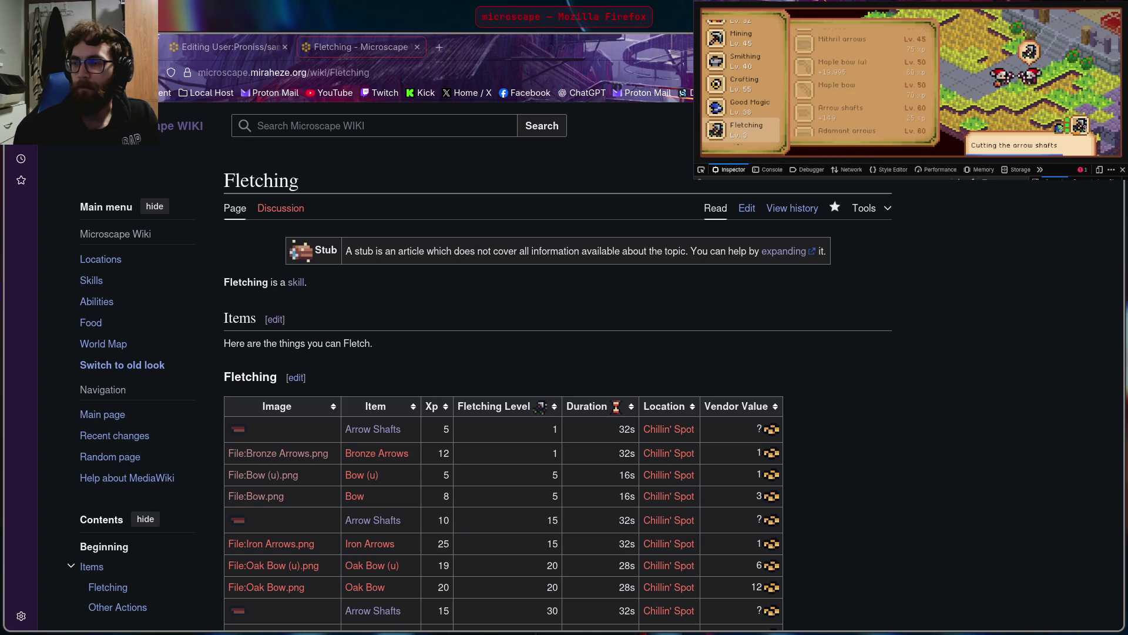
click(918, 107)
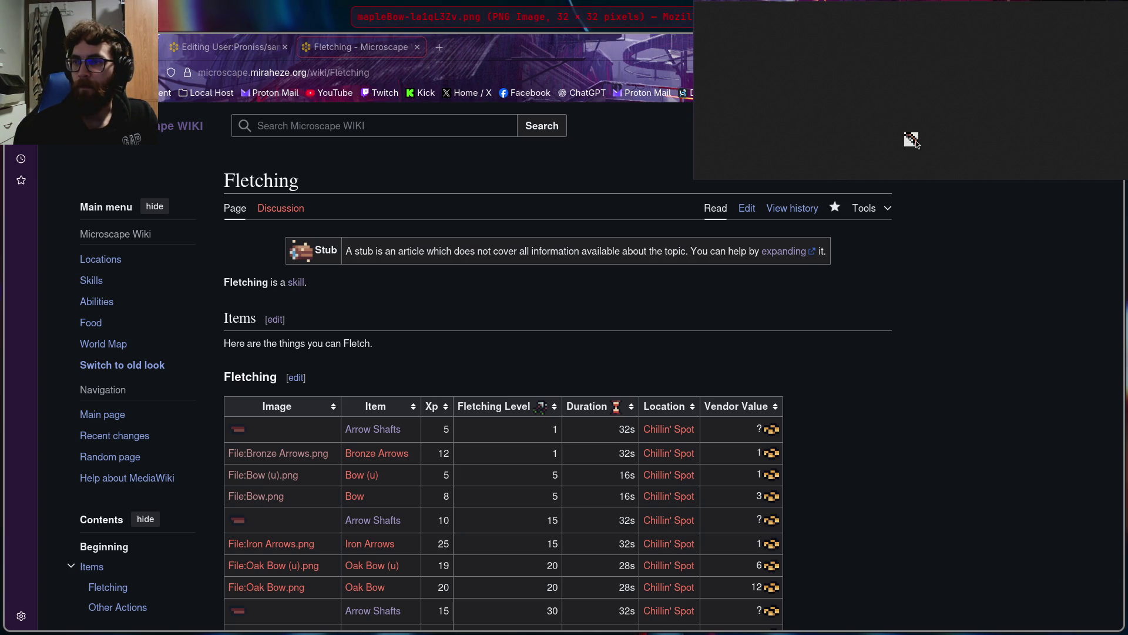
right_click(917, 143)
click(926, 148)
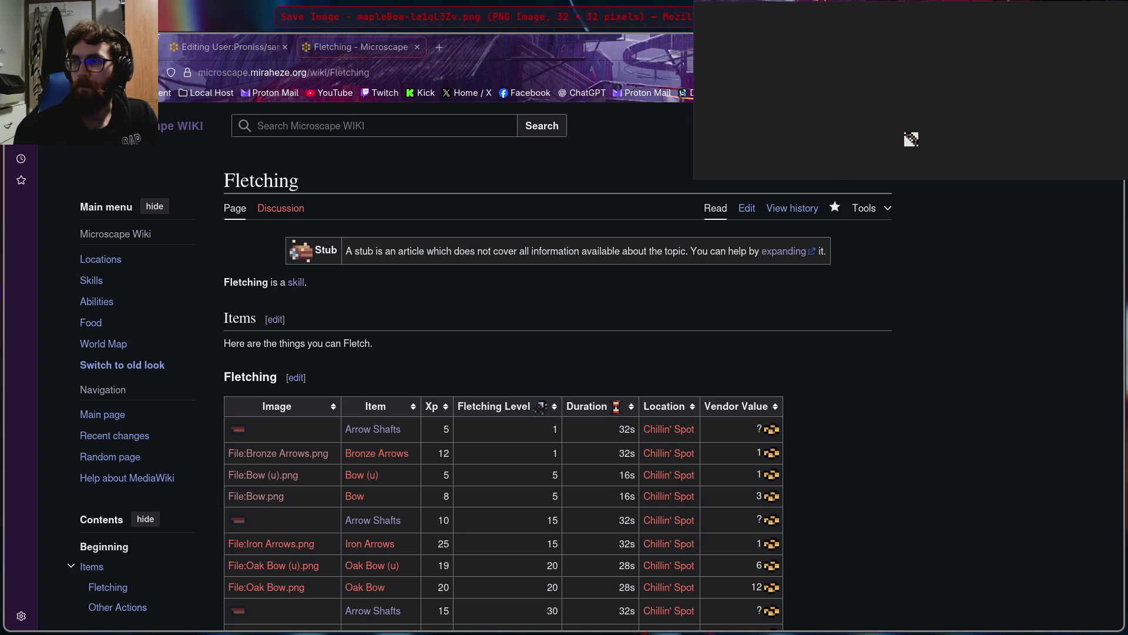
key(Return)
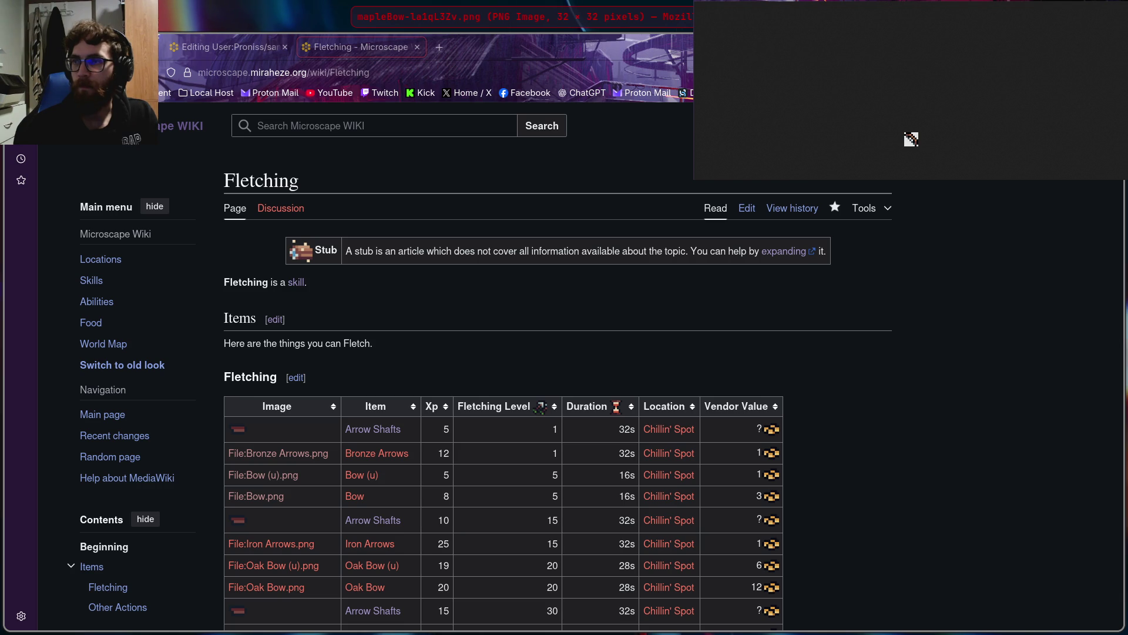
key(ctrl+w)
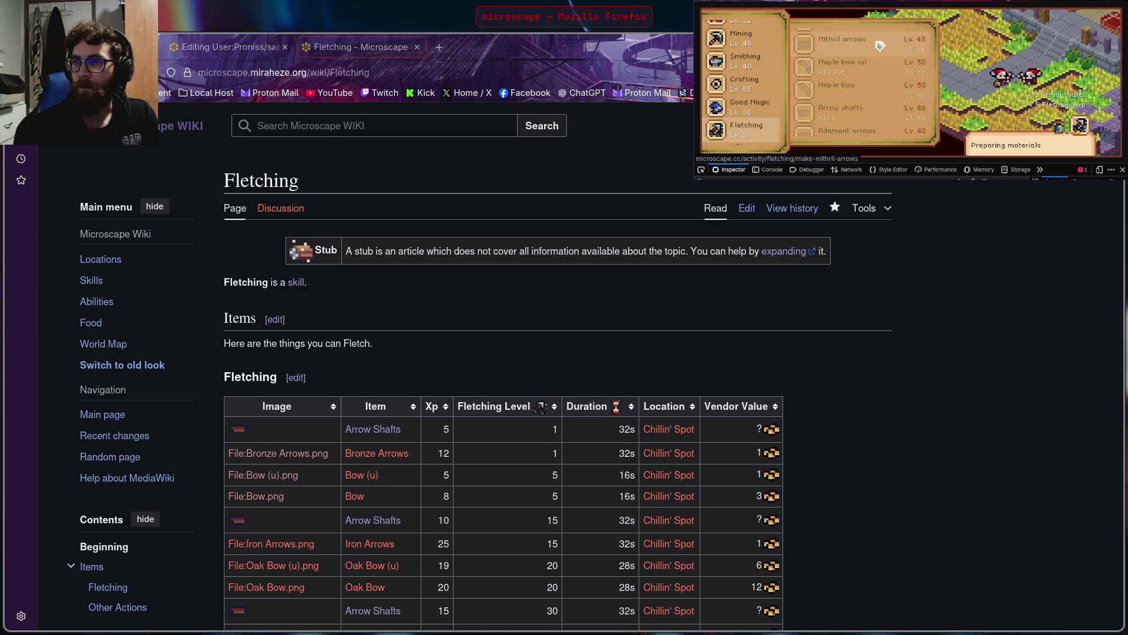
scroll(876, 52, down, 3)
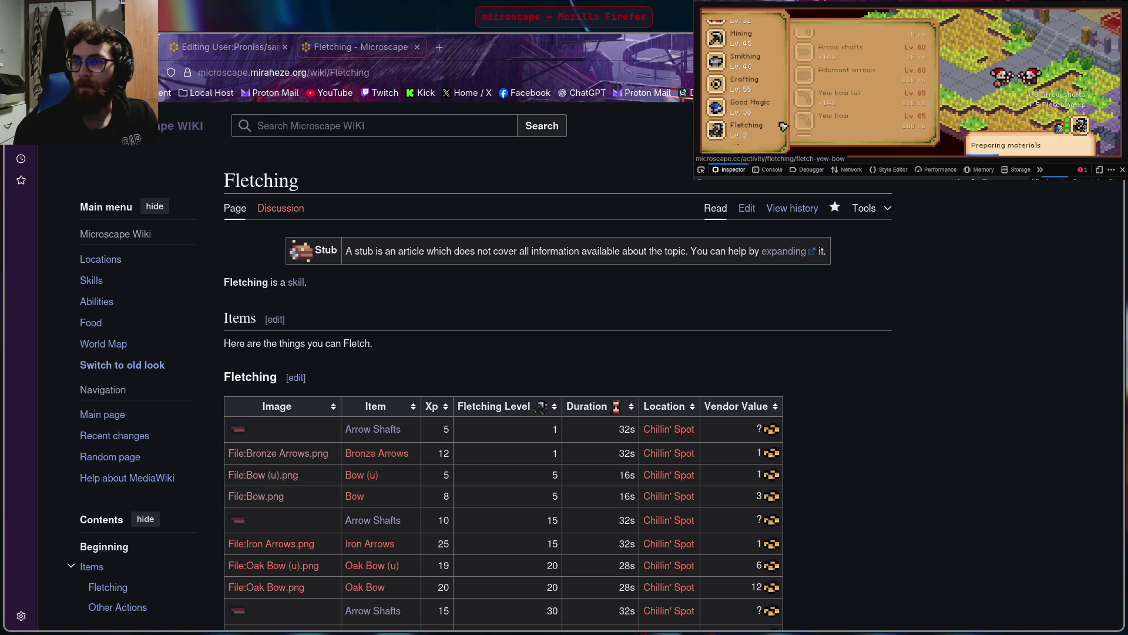
Inspect the Adamant arrows icon, open it as an image, and save it to disk
click(809, 75)
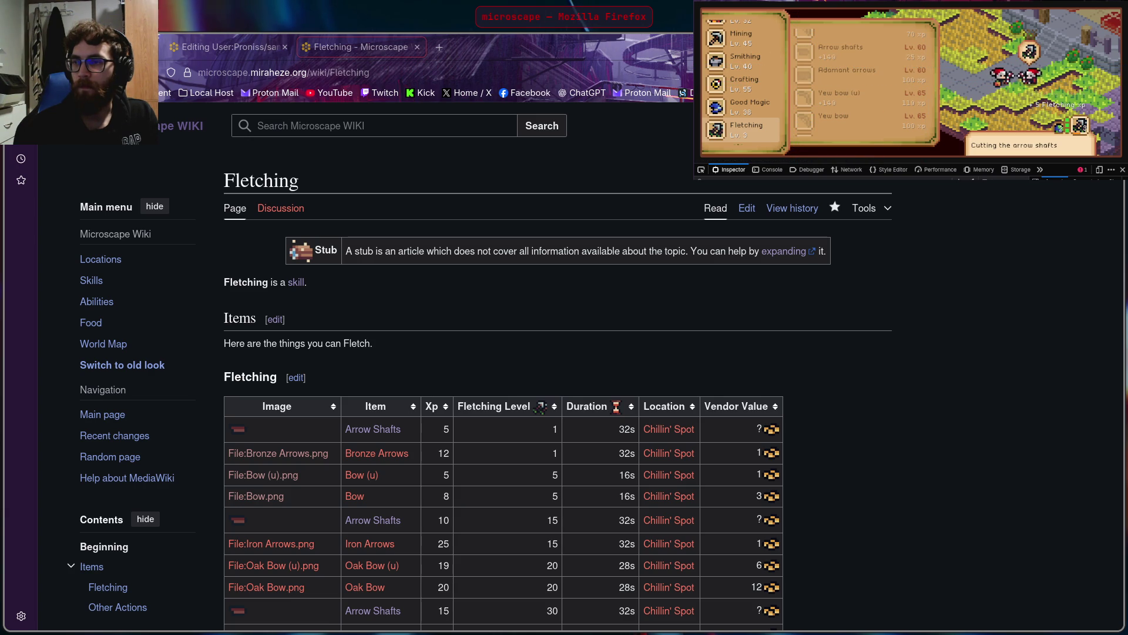
click(912, 139)
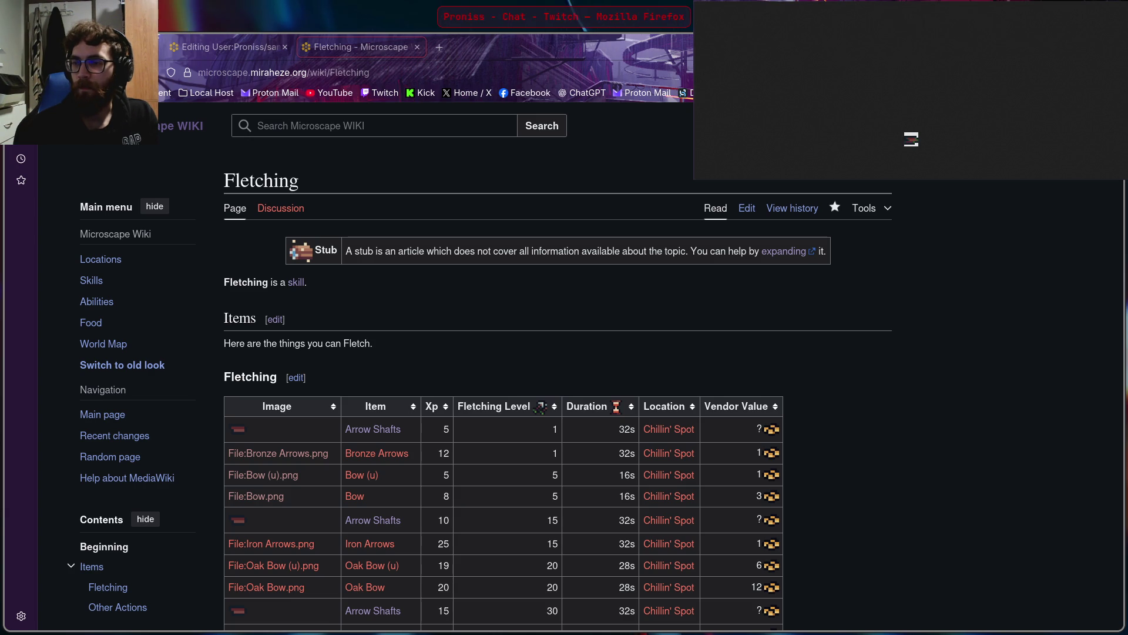
right_click(913, 140)
click(926, 143)
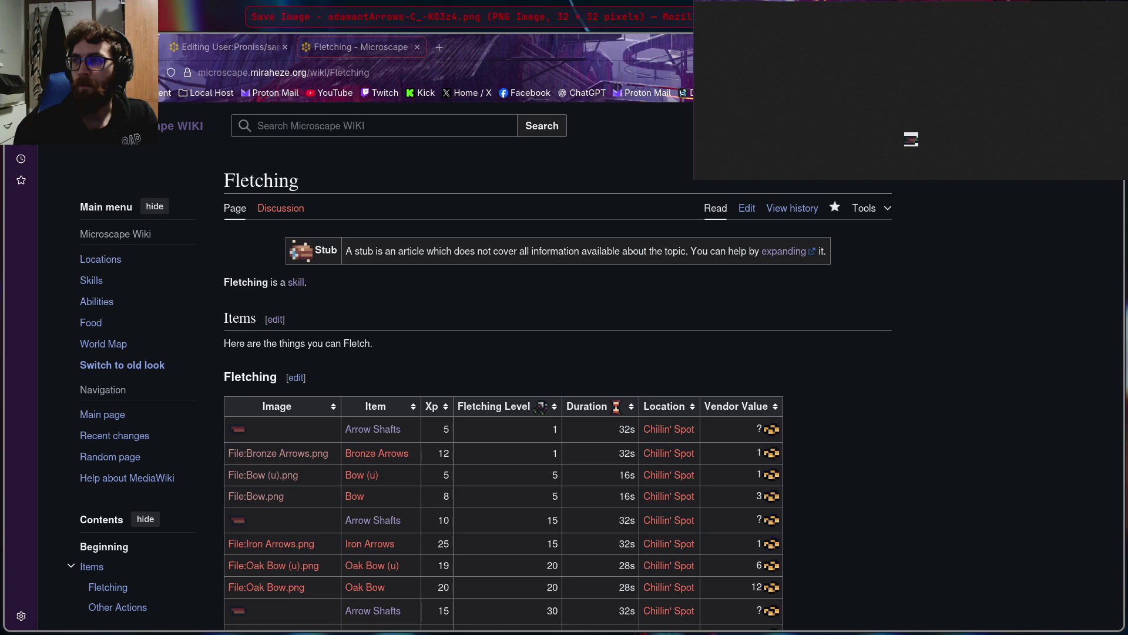
key(Return)
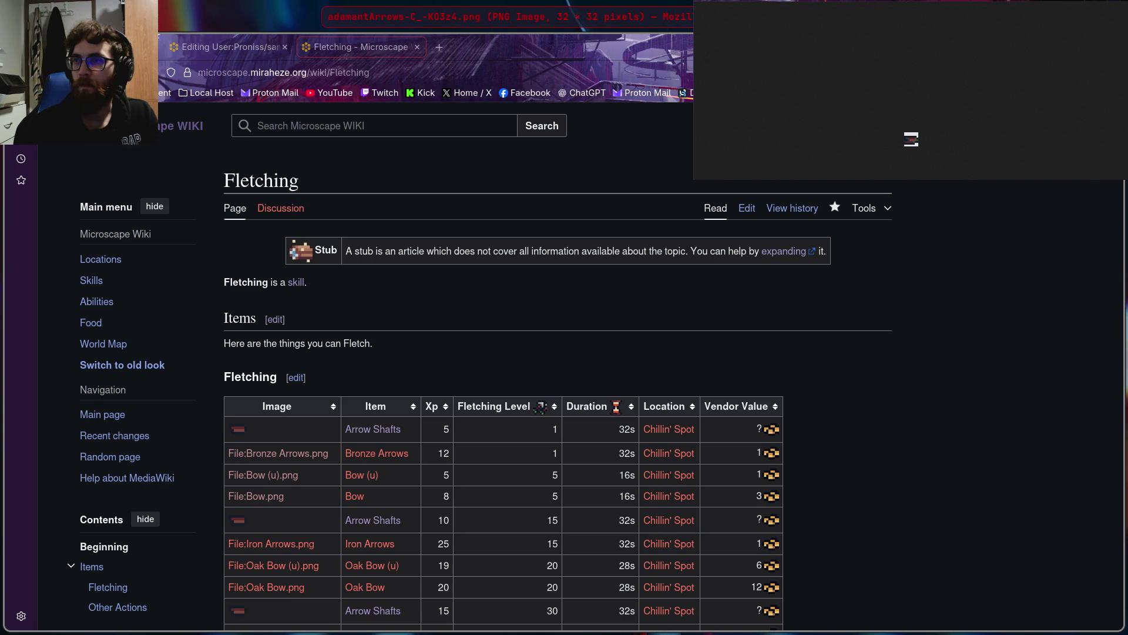
key(ctrl+w)
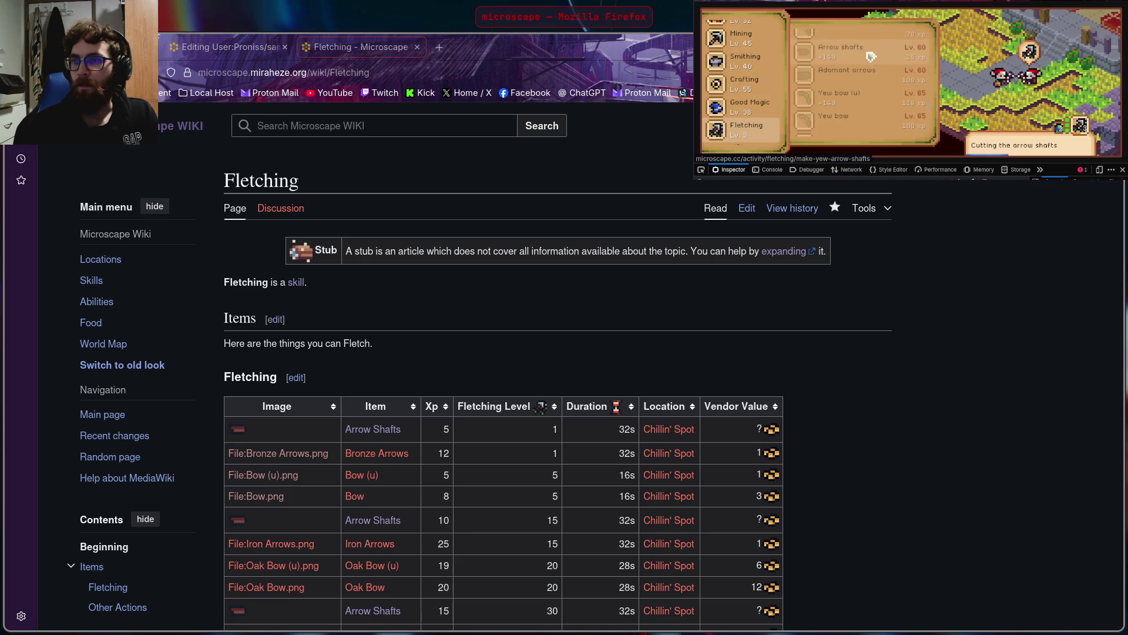
Pick the Yew bow (u) icon with the element picker and save its image
scroll(820, 93, down, 3)
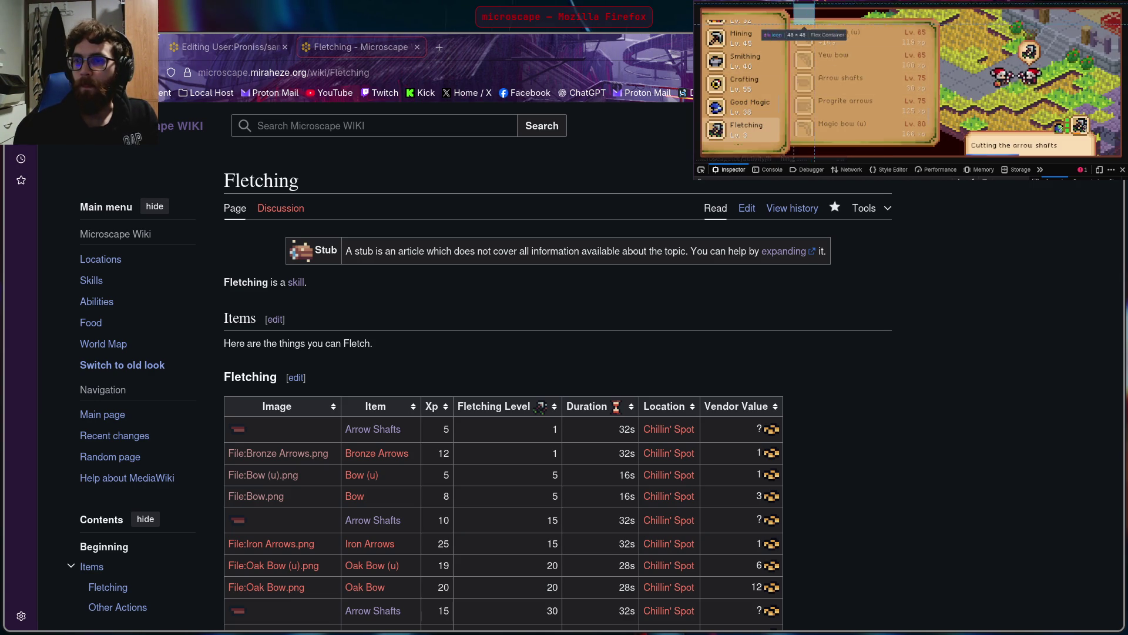
click(701, 170)
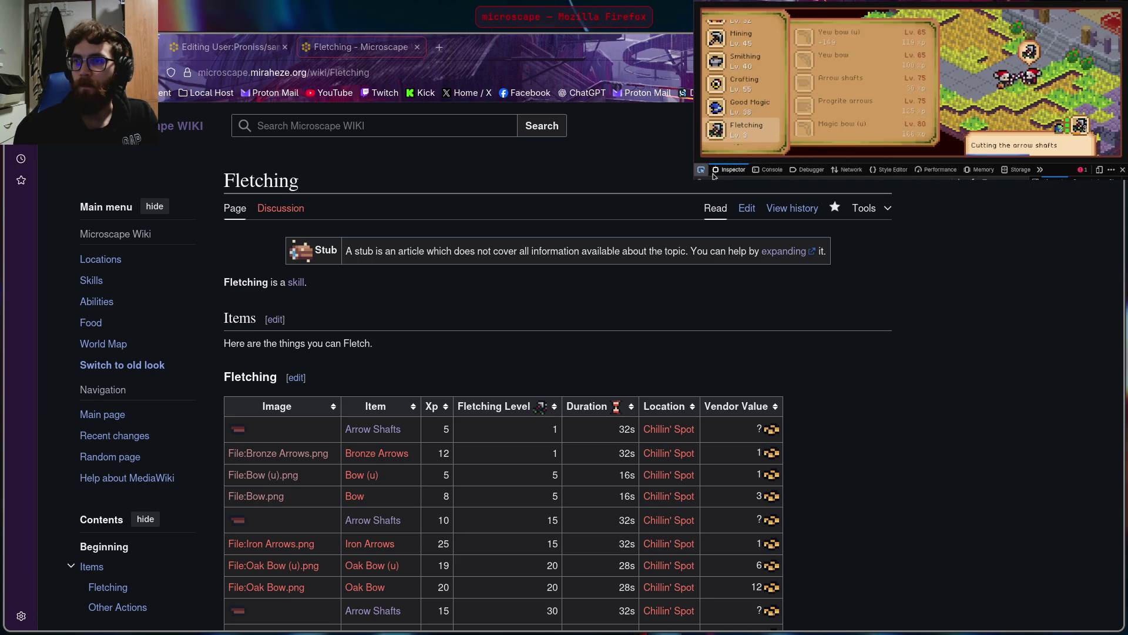
click(807, 37)
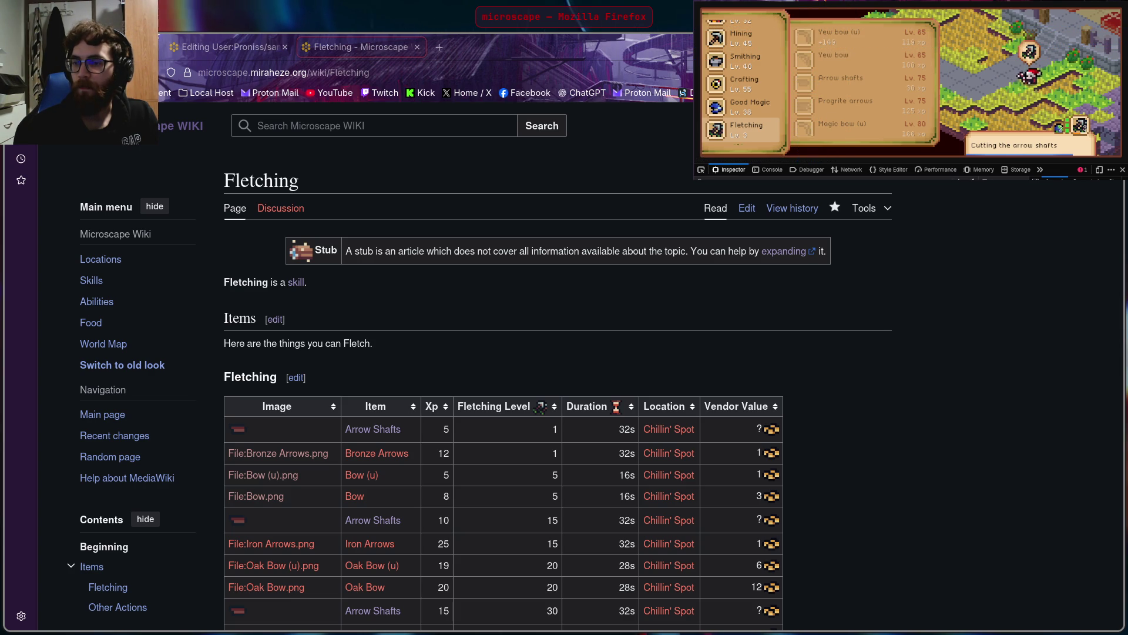
right_click(916, 147)
click(925, 151)
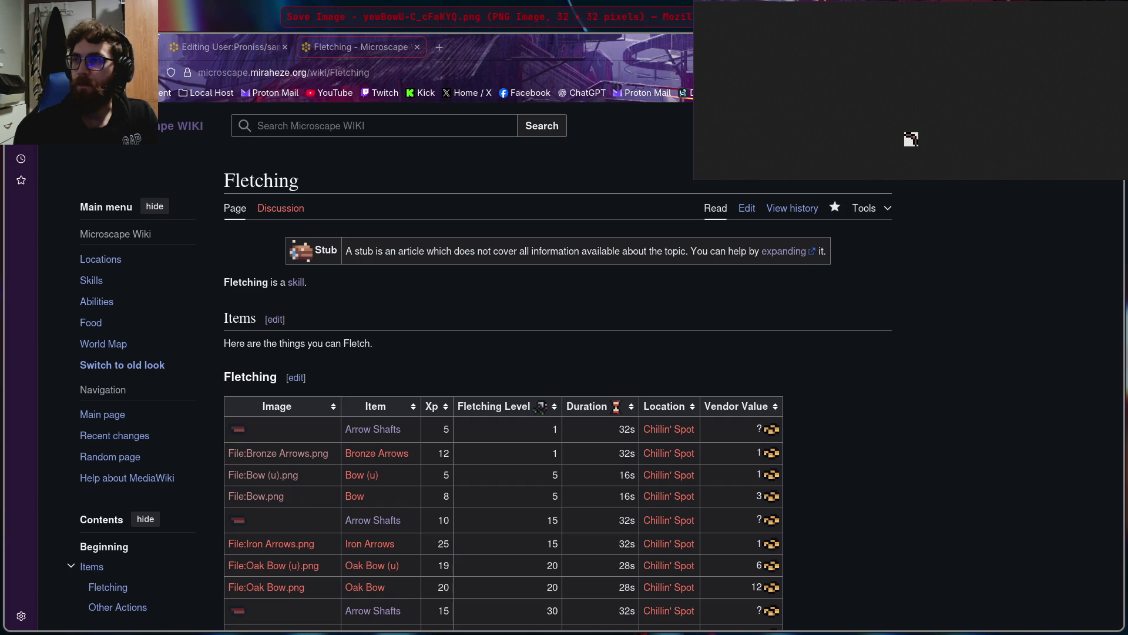
key(Return)
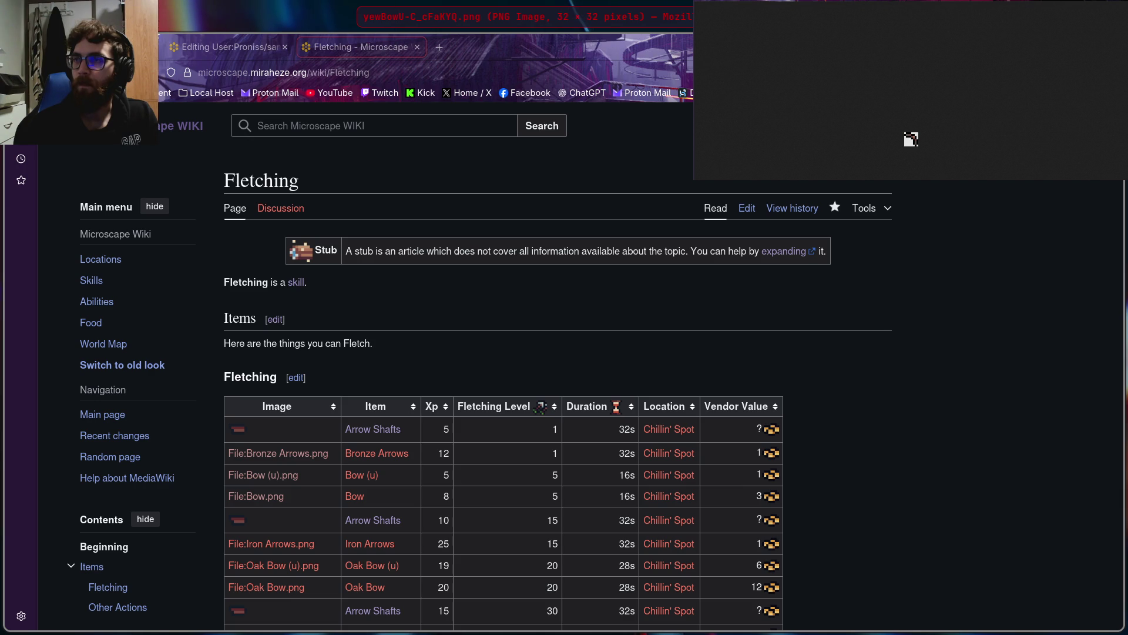
key(ctrl+w)
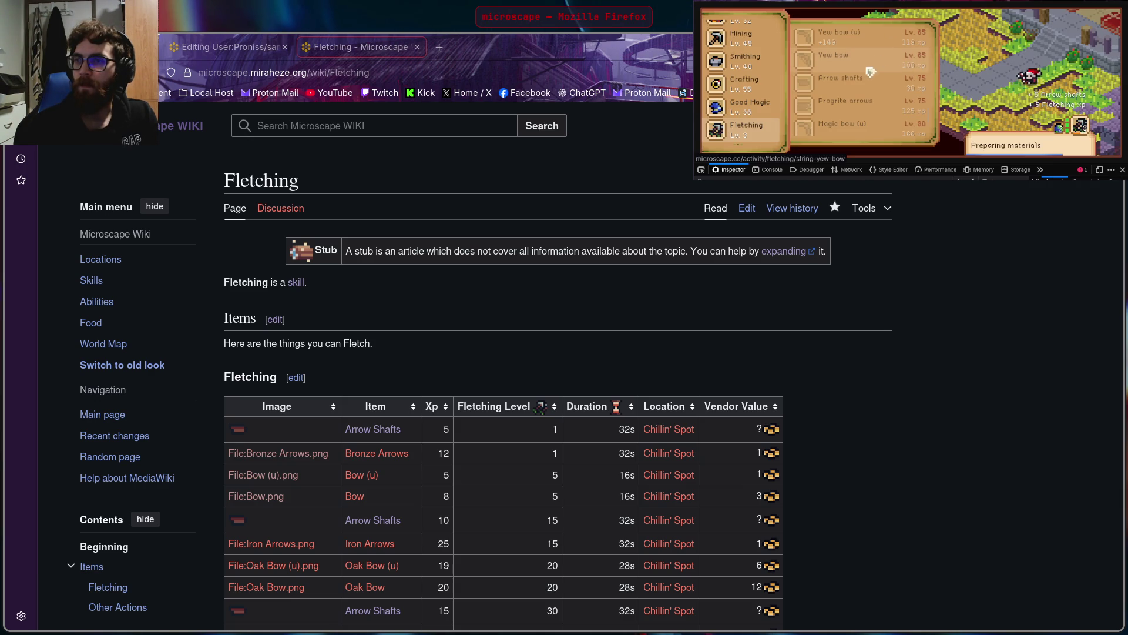
Open the Yew bow icon as a standalone image, save it, and close the tab
scroll(872, 63, up, 2)
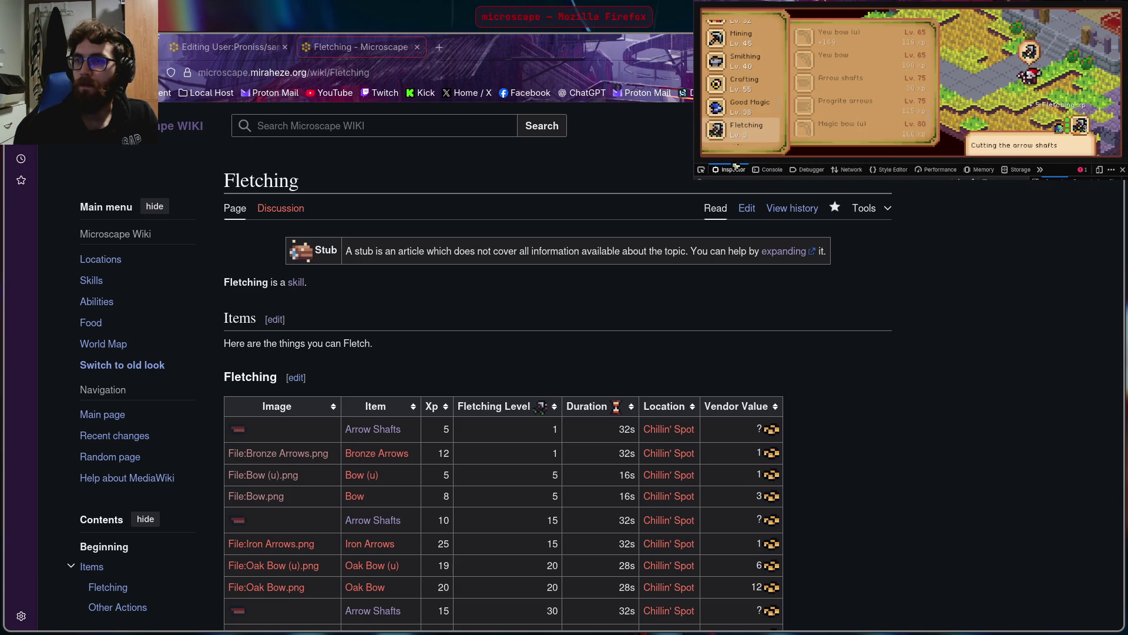
click(700, 170)
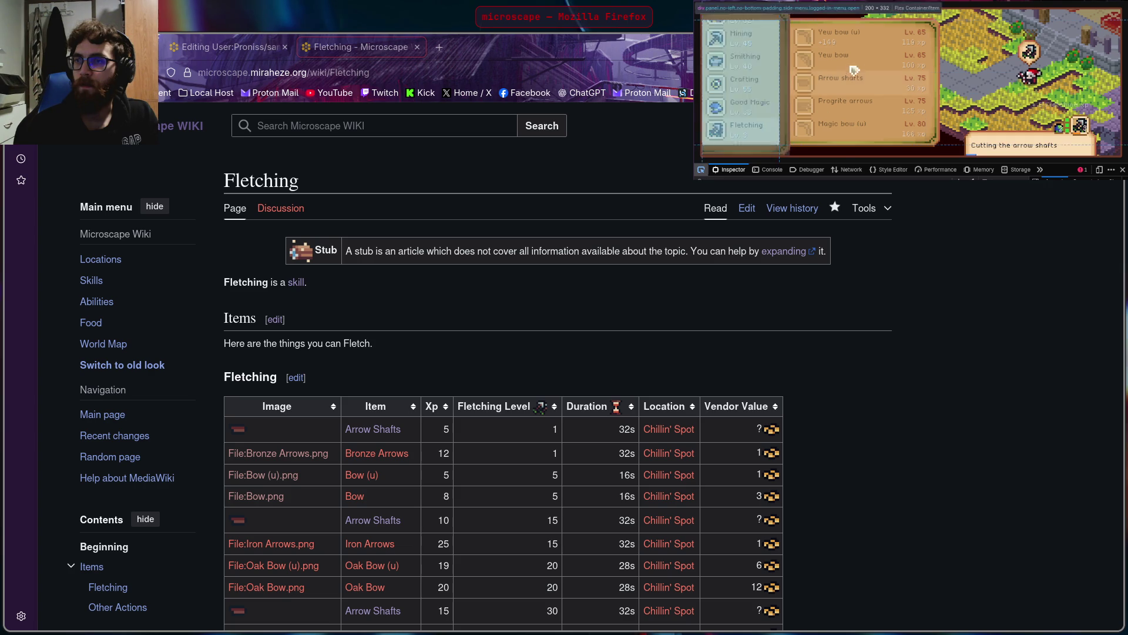
click(814, 63)
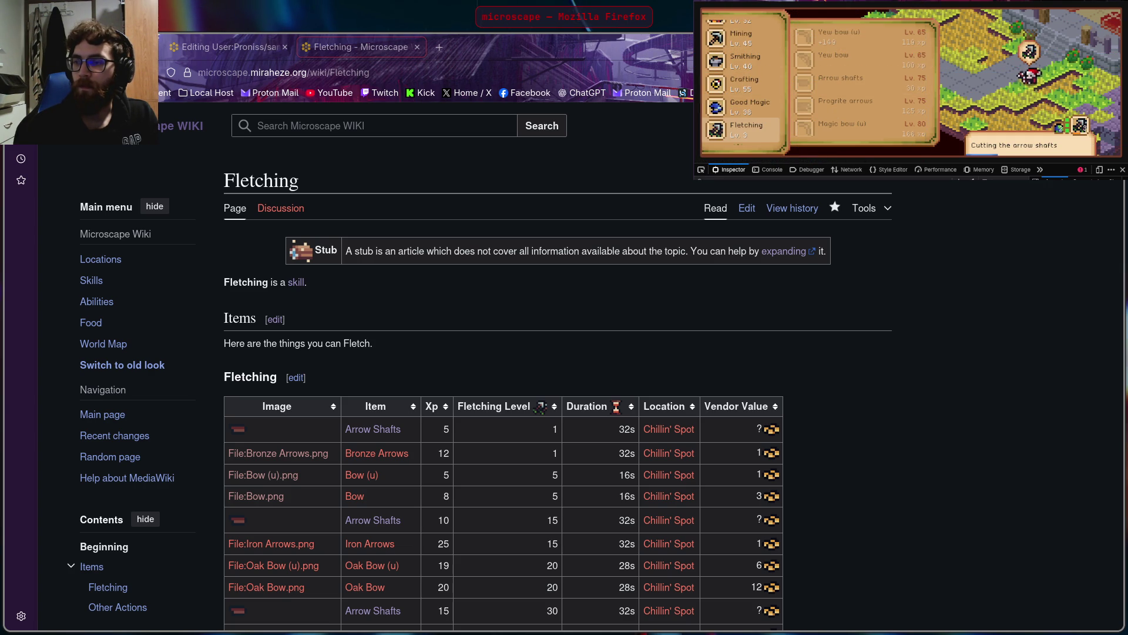
click(923, 153)
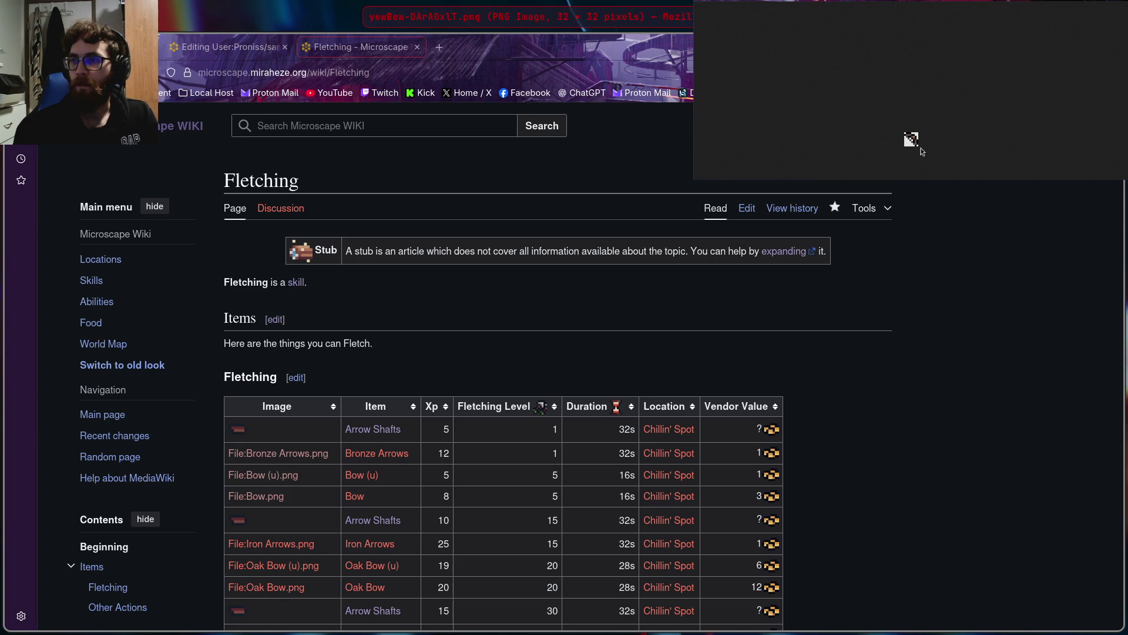
right_click(907, 139)
right_click(908, 143)
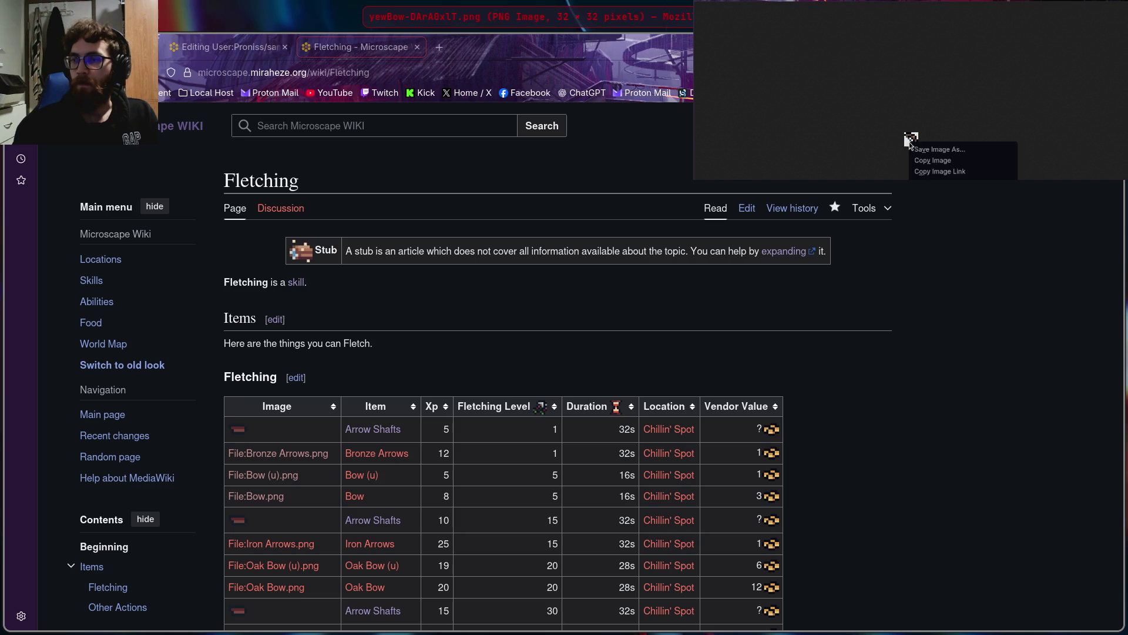
click(939, 149)
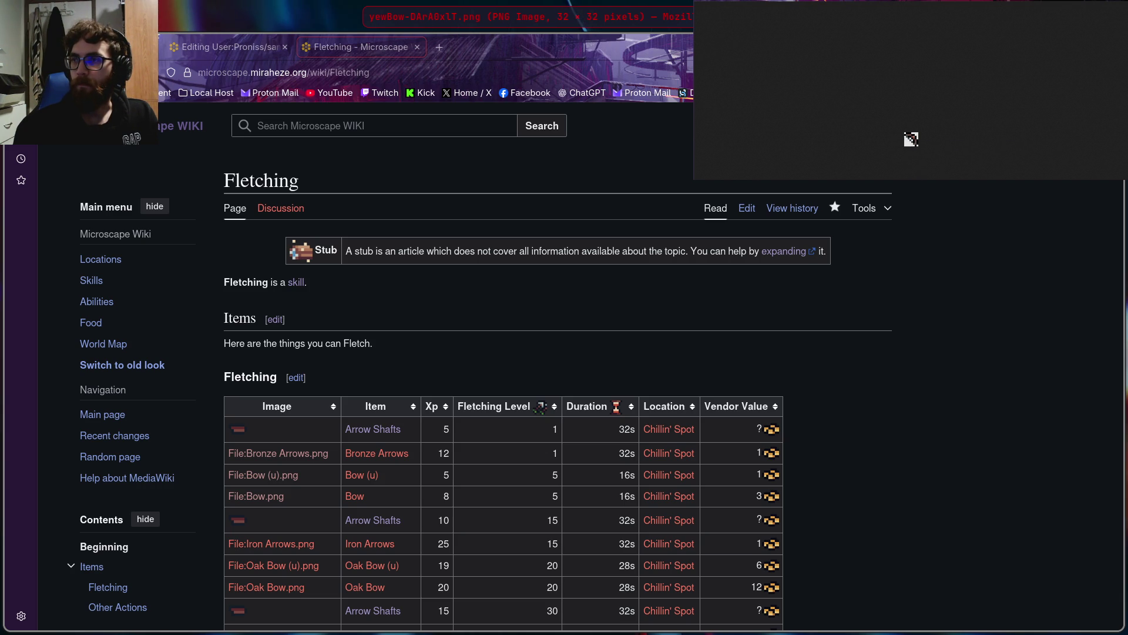
key(ctrl+w)
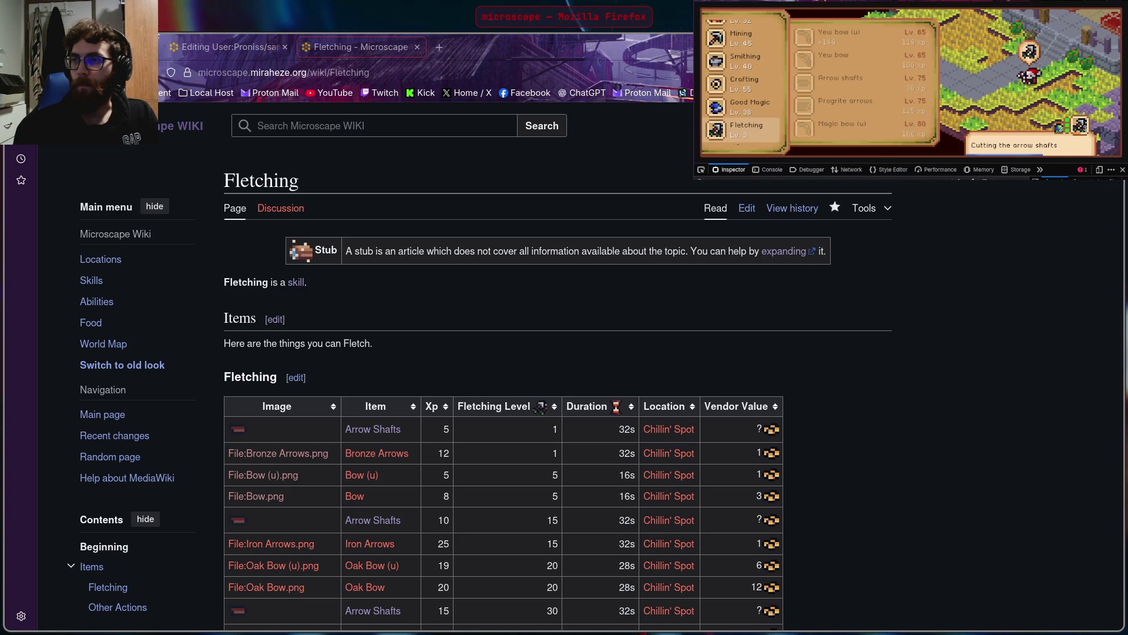
Show Fletching items, pick the Progrite arrows icon, and save its image
click(771, 142)
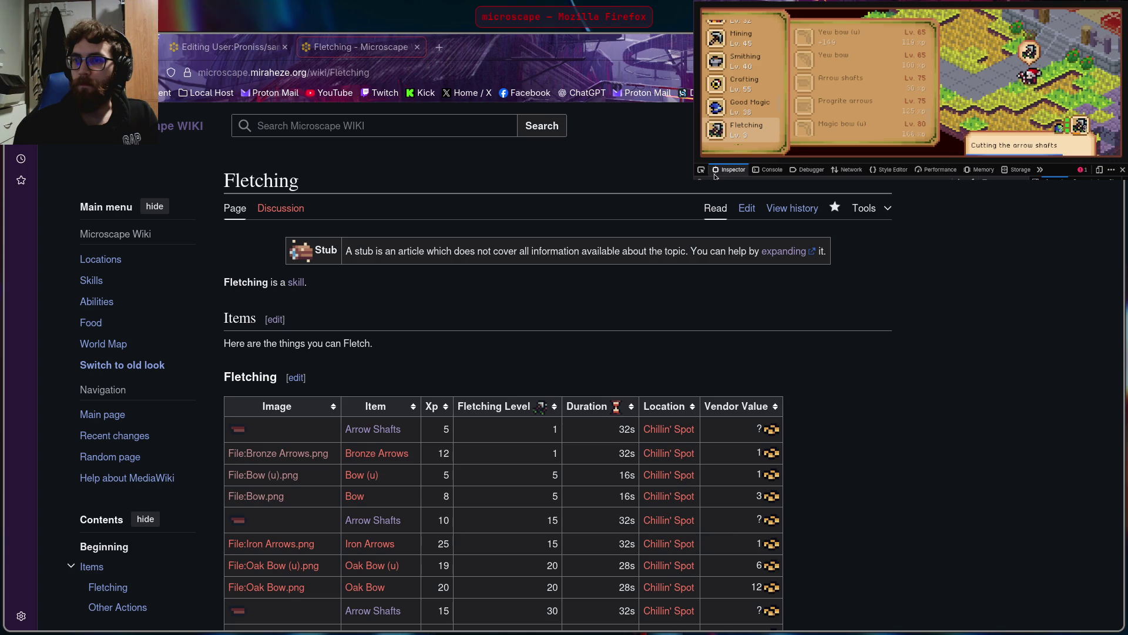
click(704, 170)
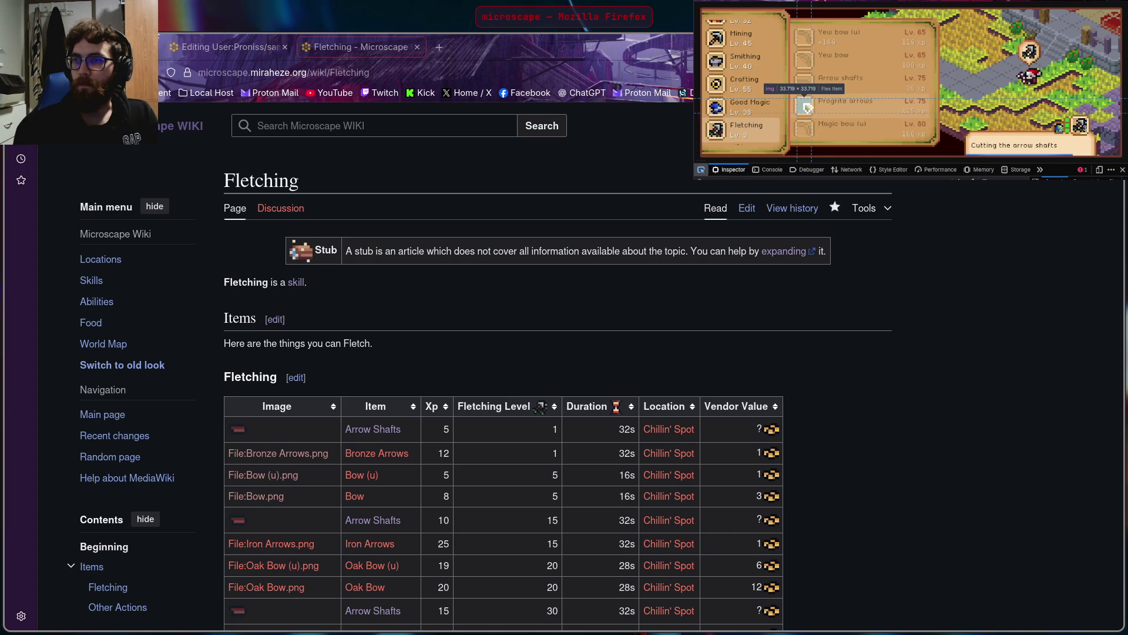
click(807, 107)
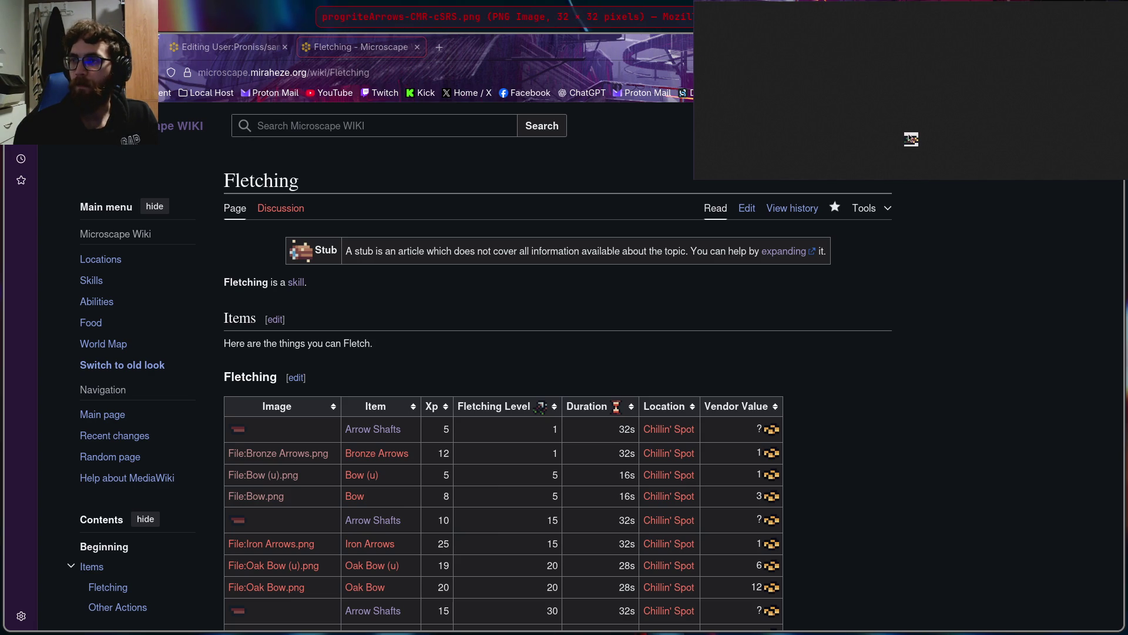
right_click(913, 143)
click(941, 147)
key(Return)
key(ctrl+w)
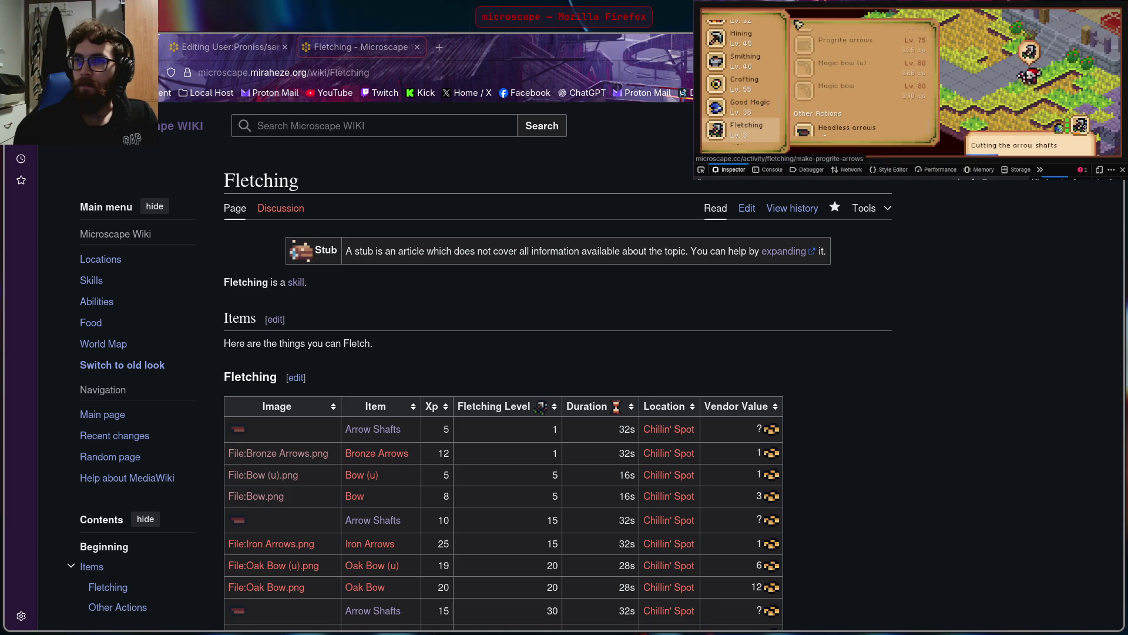
Save the Magic bow (u) and Magic bow icon images from the game
click(701, 170)
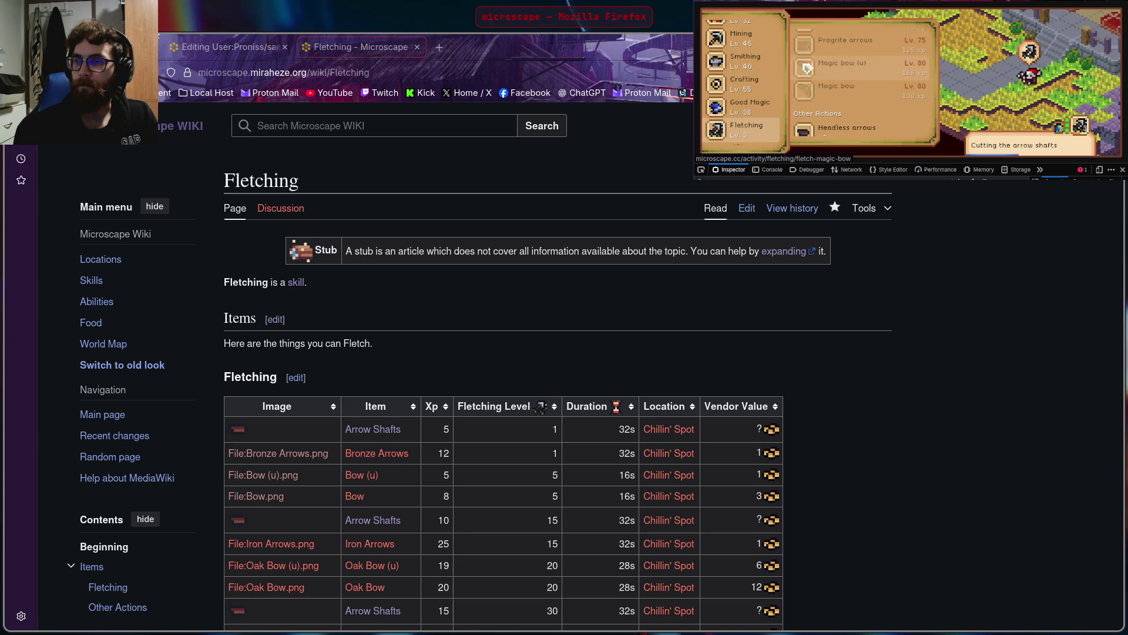
click(840, 63)
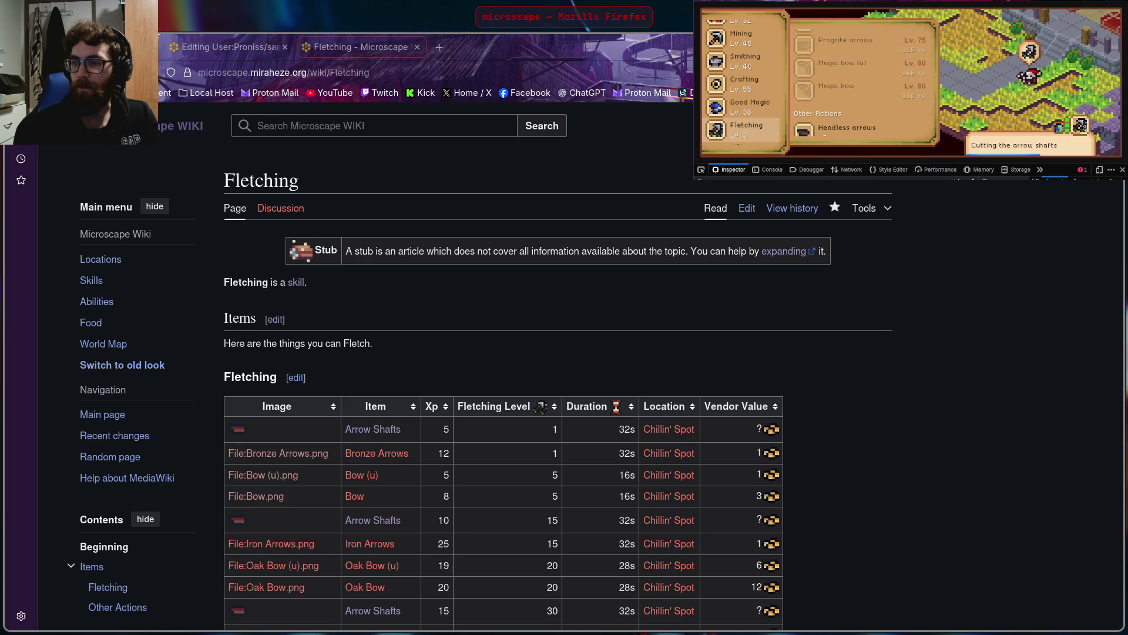
click(915, 80)
right_click(912, 140)
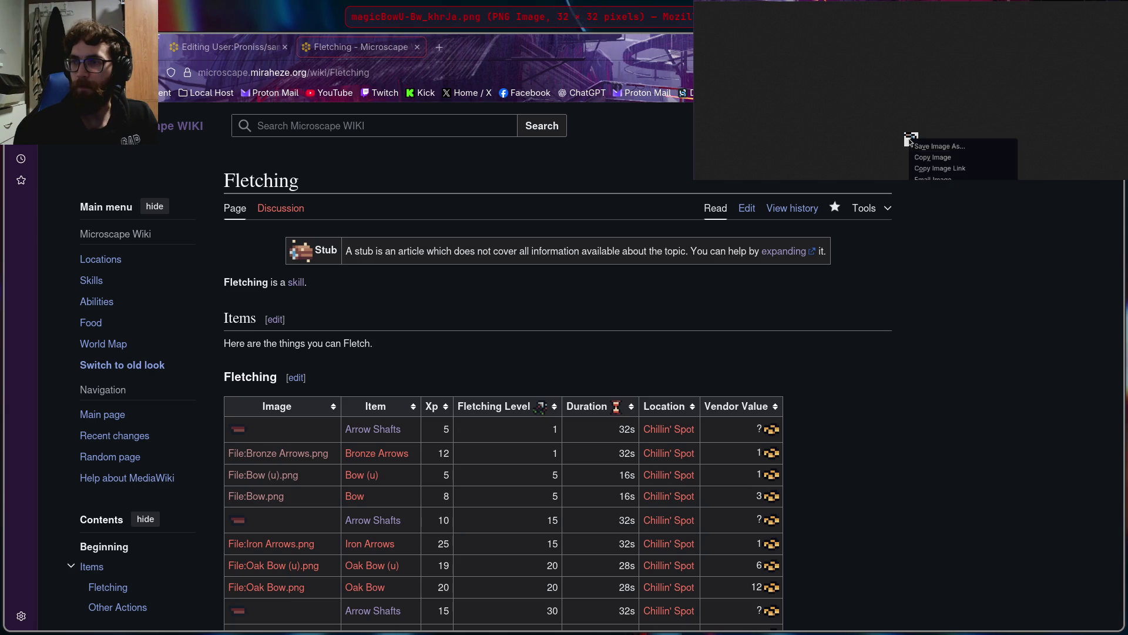
key(Escape)
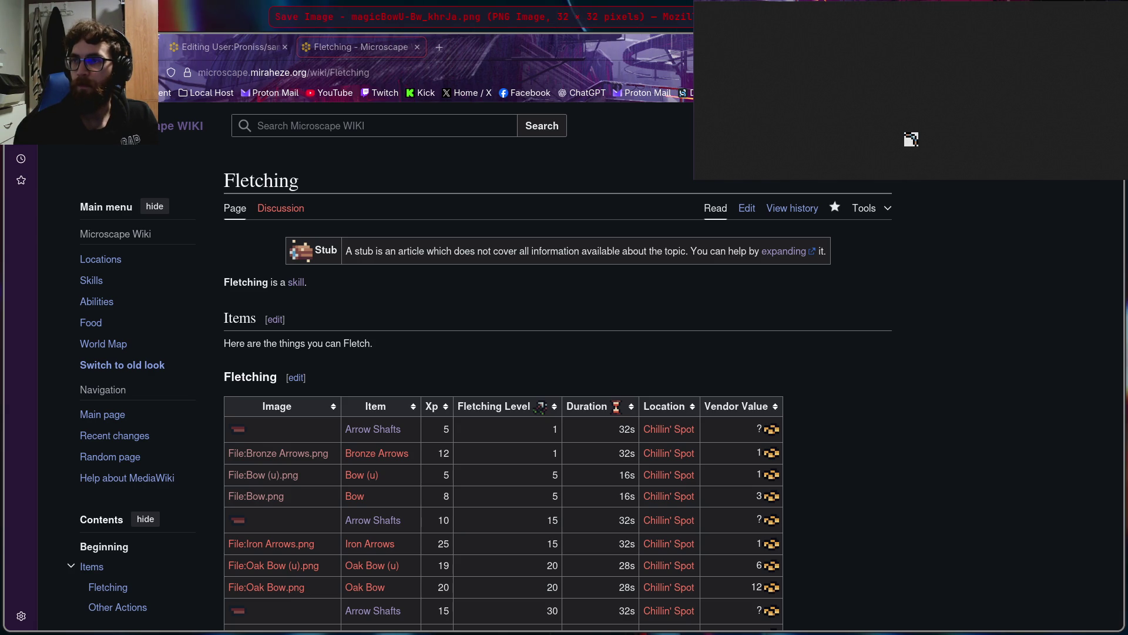
key(Return)
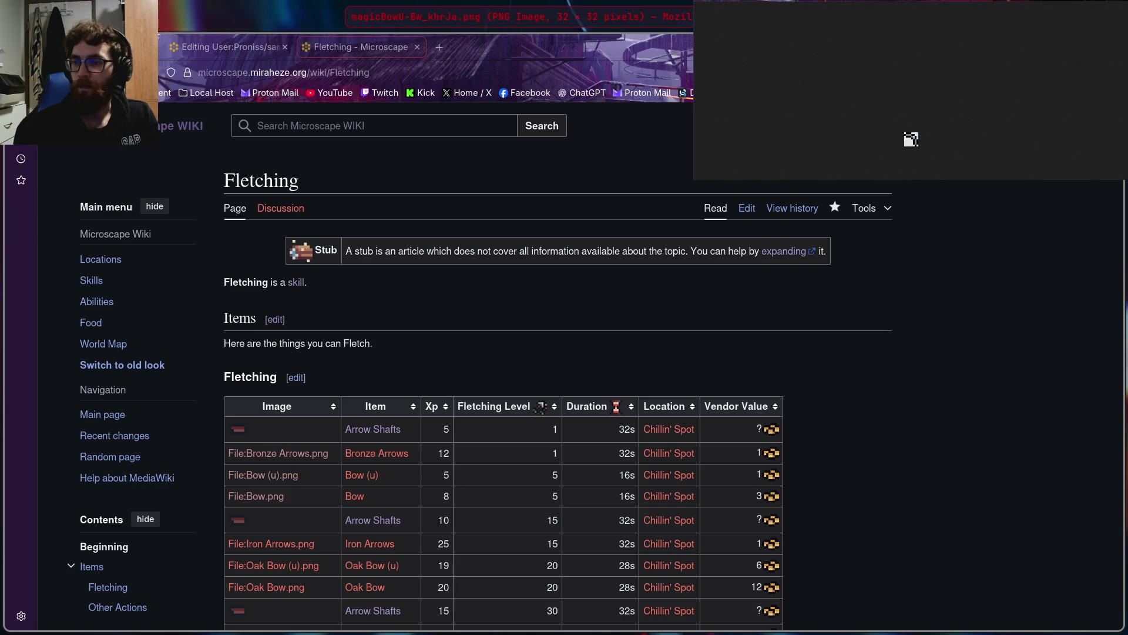
key(ctrl+w)
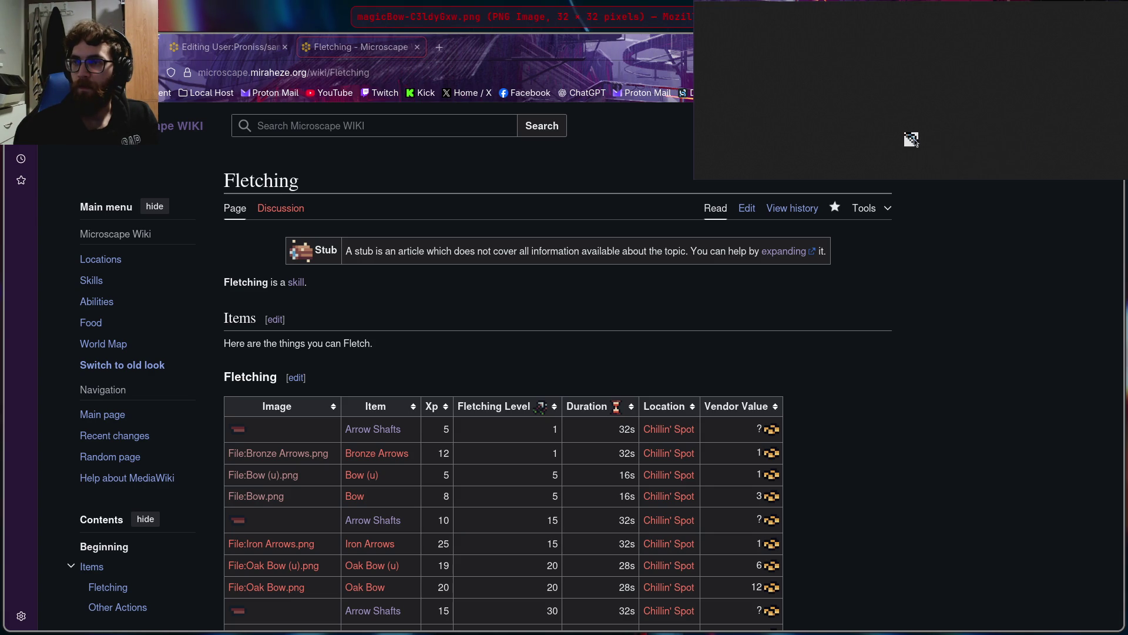
right_click(915, 141)
key(v)
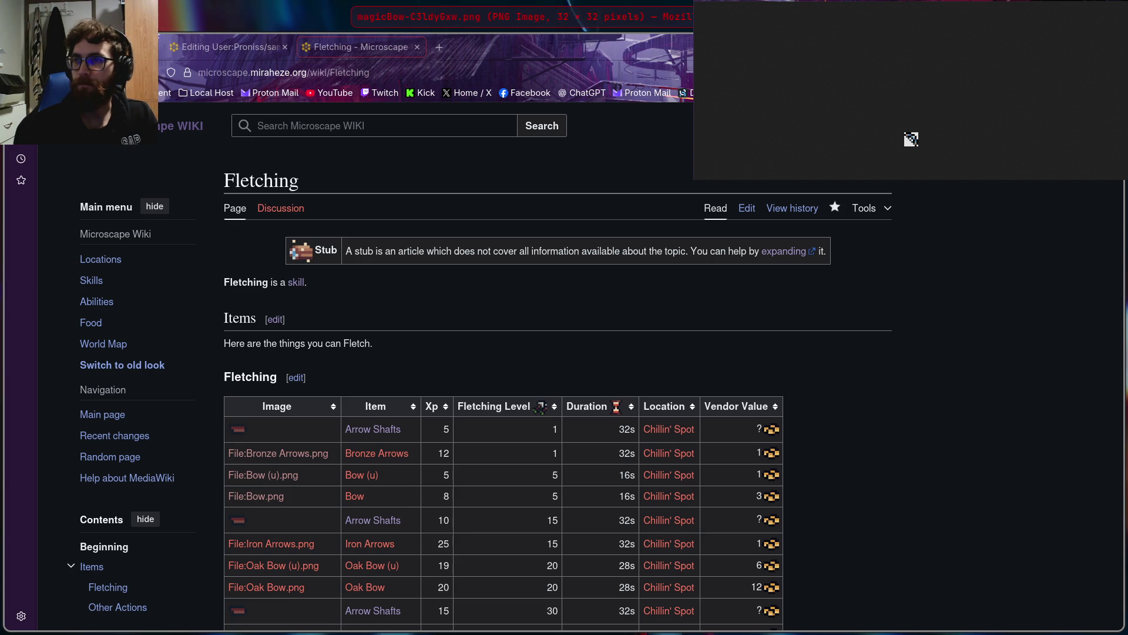
key(ctrl+w)
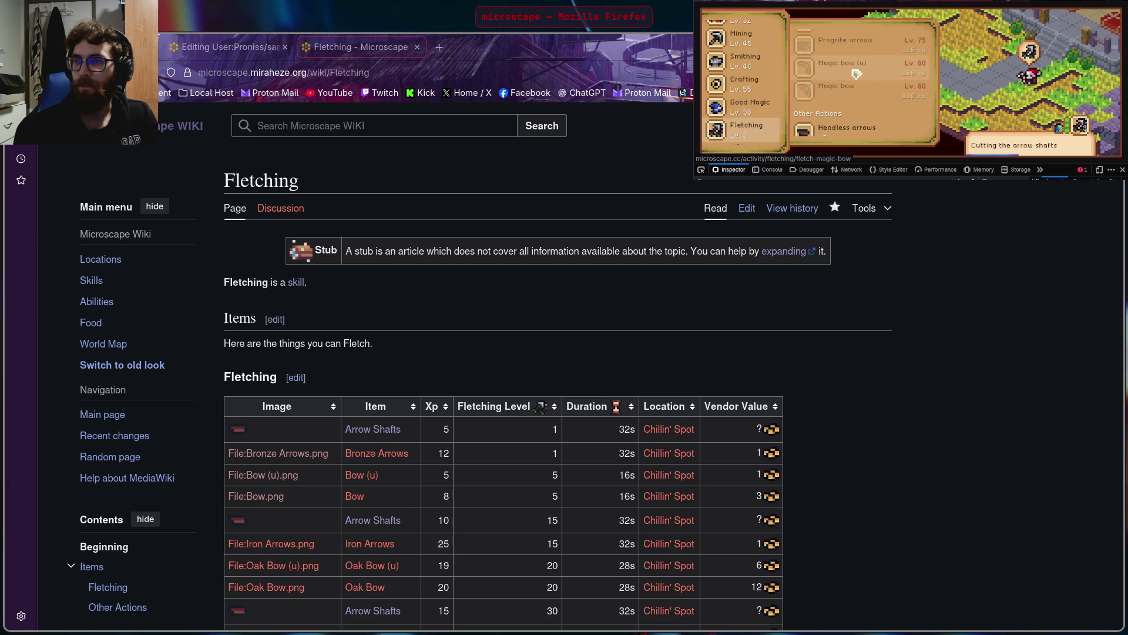
Pick the Headless arrows icon, save it as an image, and close its tab
click(702, 170)
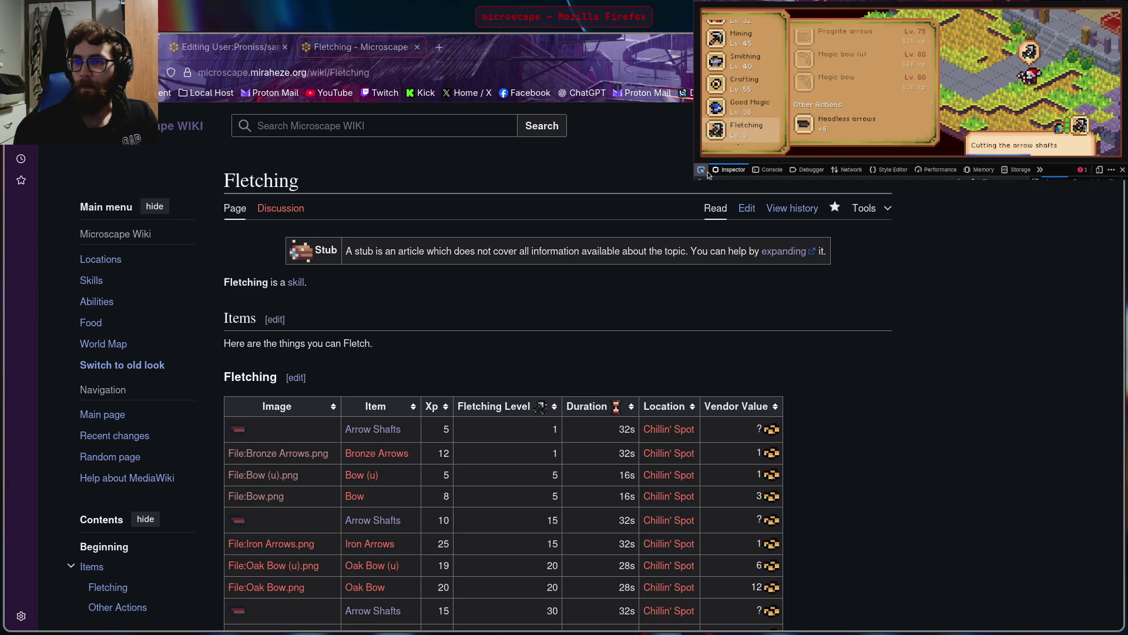
click(811, 126)
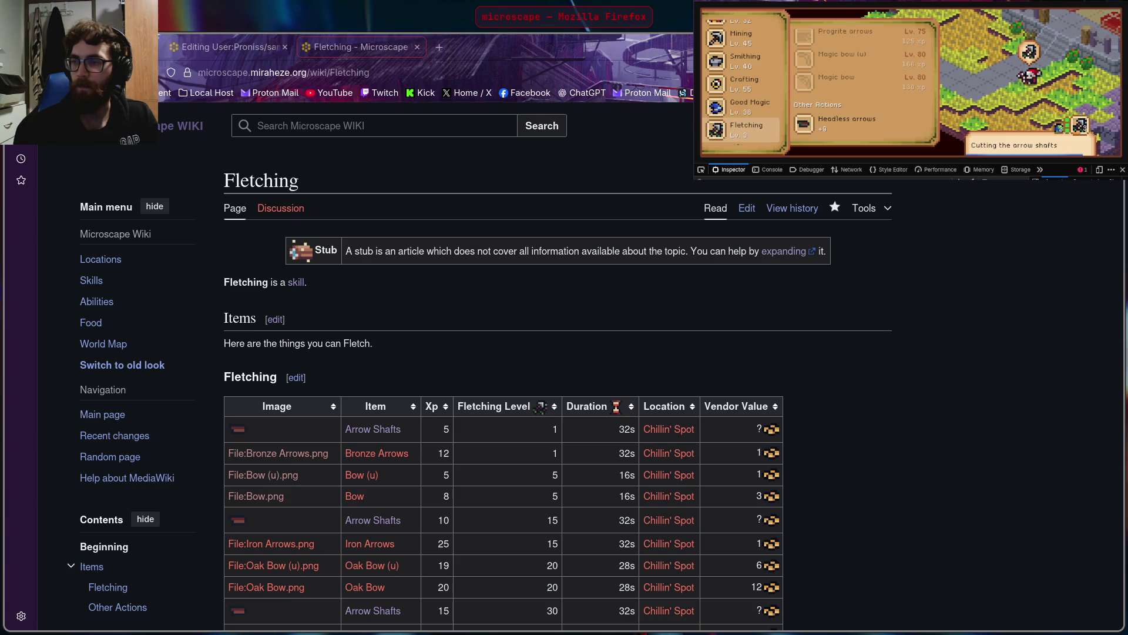
click(848, 50)
right_click(909, 141)
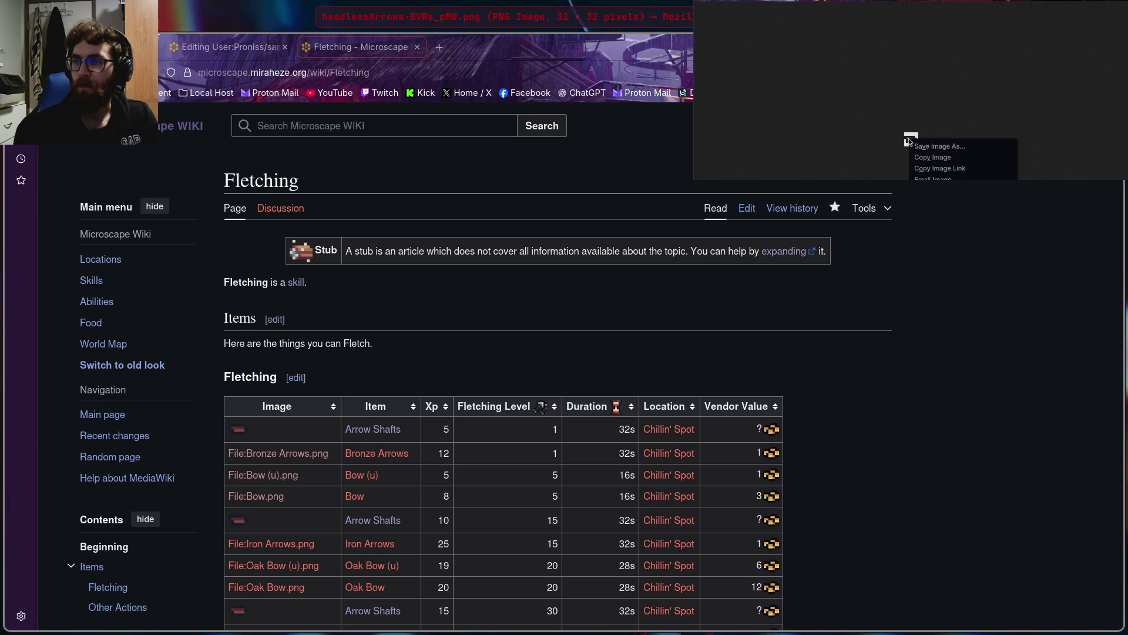
click(939, 147)
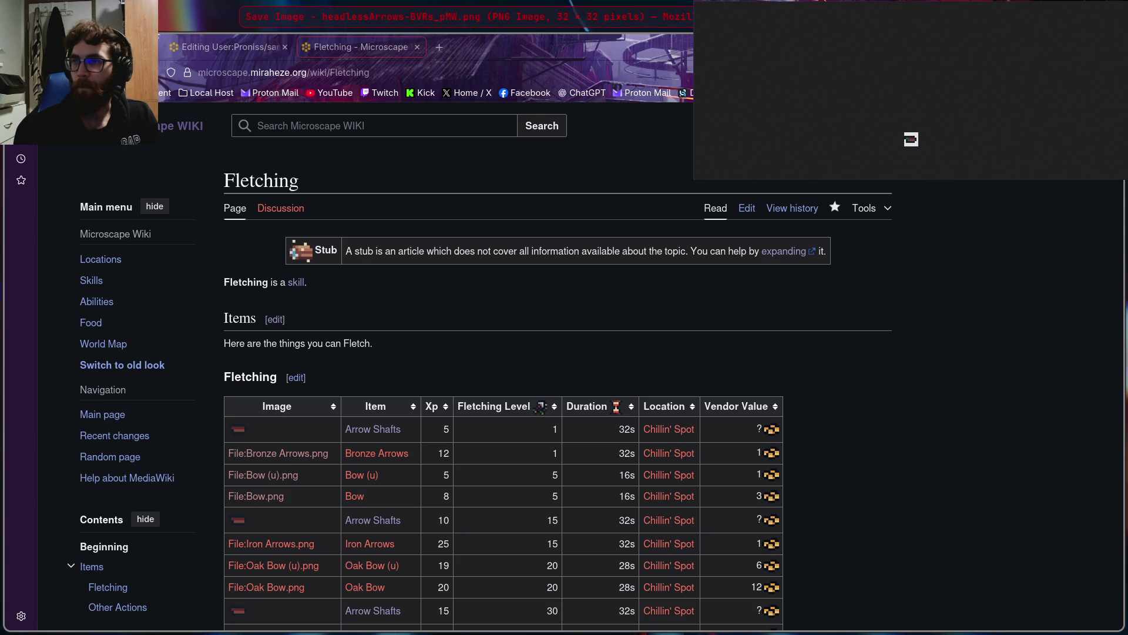
key(Return)
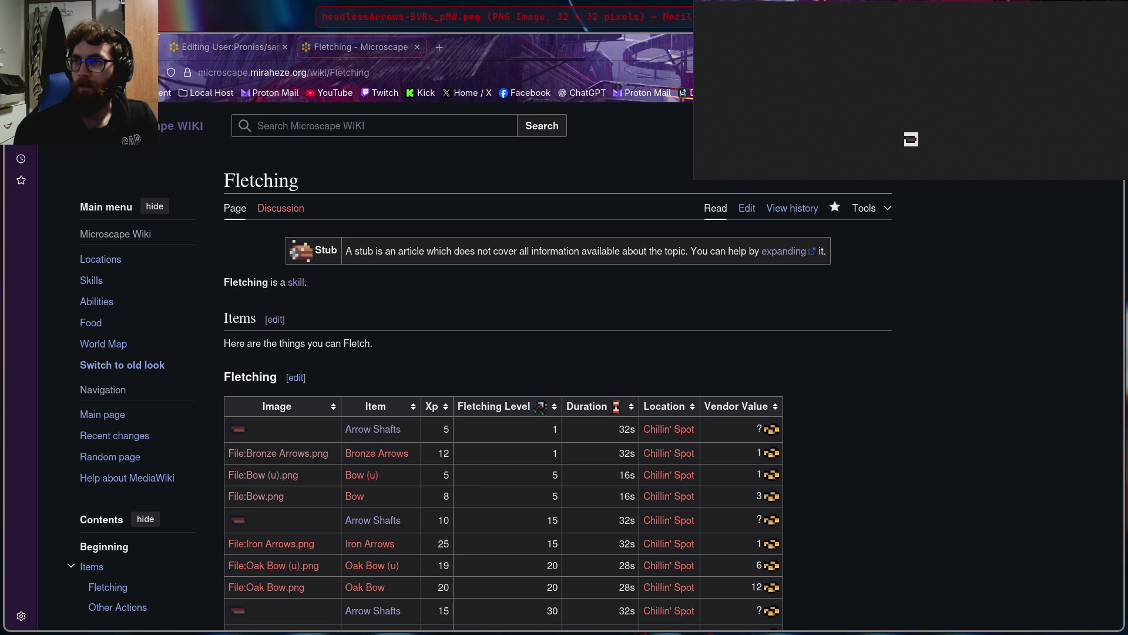
key(ctrl+w)
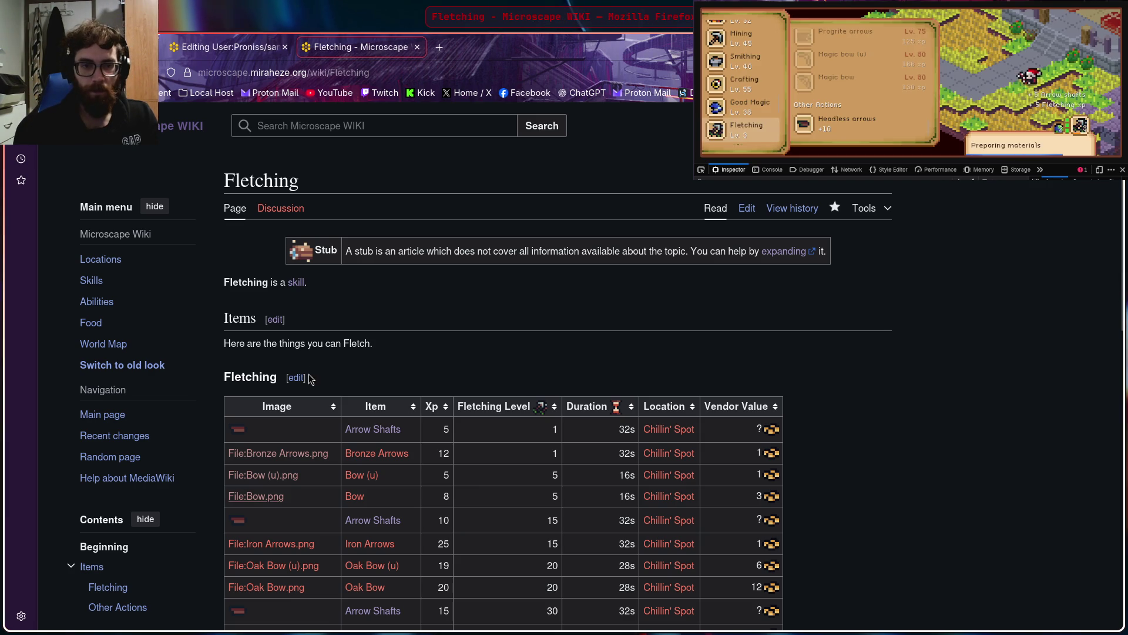
Open the File:Iron Arrows.png upload page and choose ironArrows-DN9tIeA8.png
scroll(348, 386, down, 2)
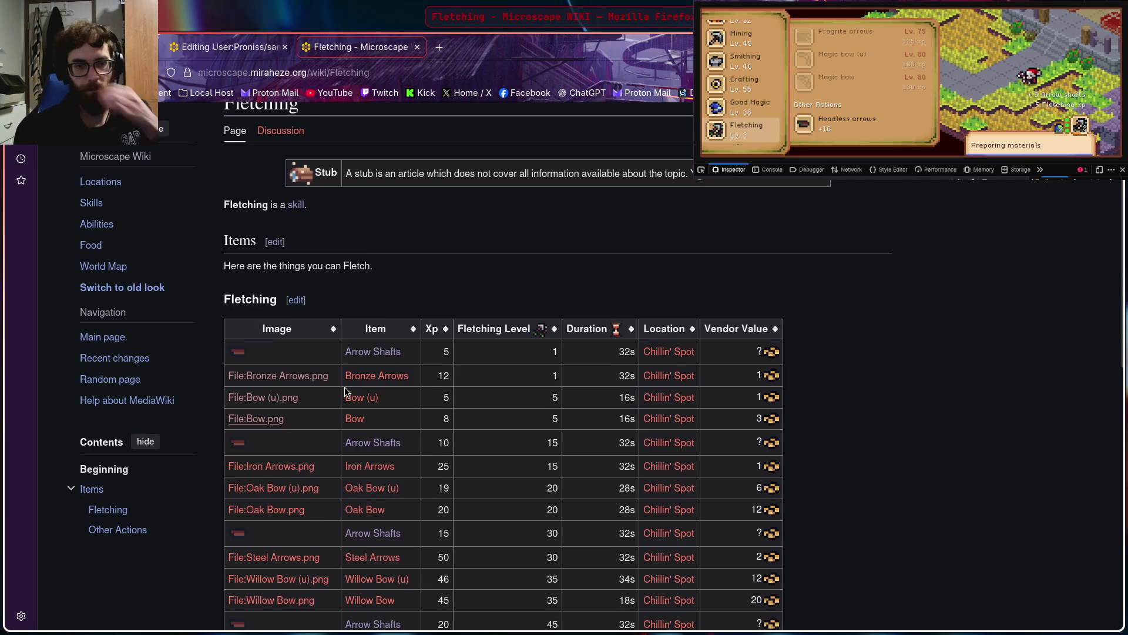
right_click(282, 462)
click(352, 254)
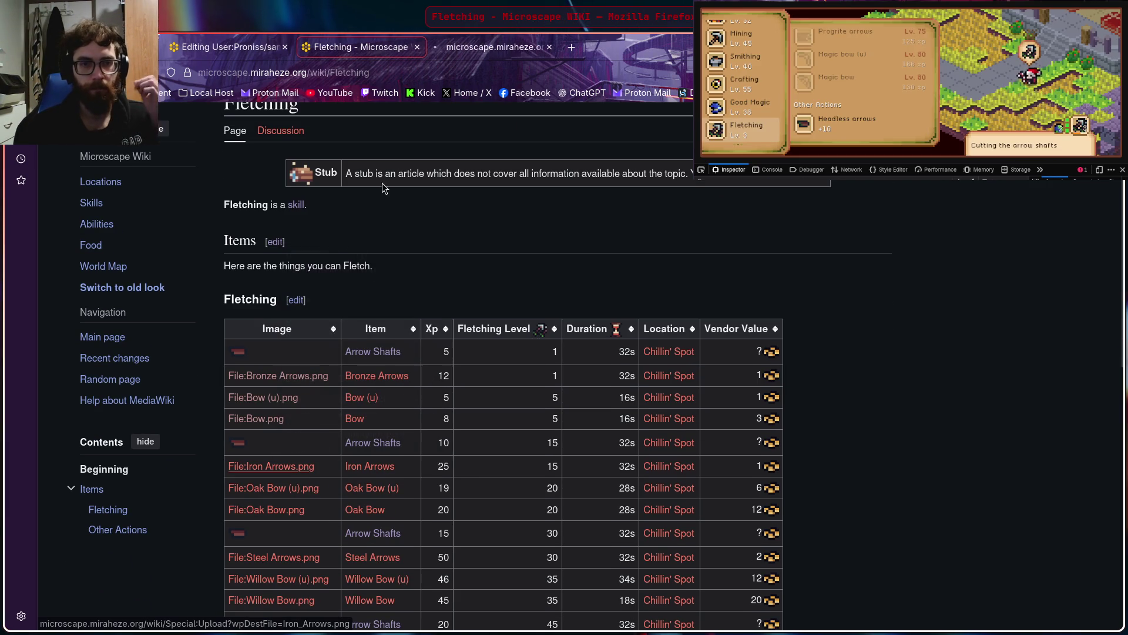
click(495, 53)
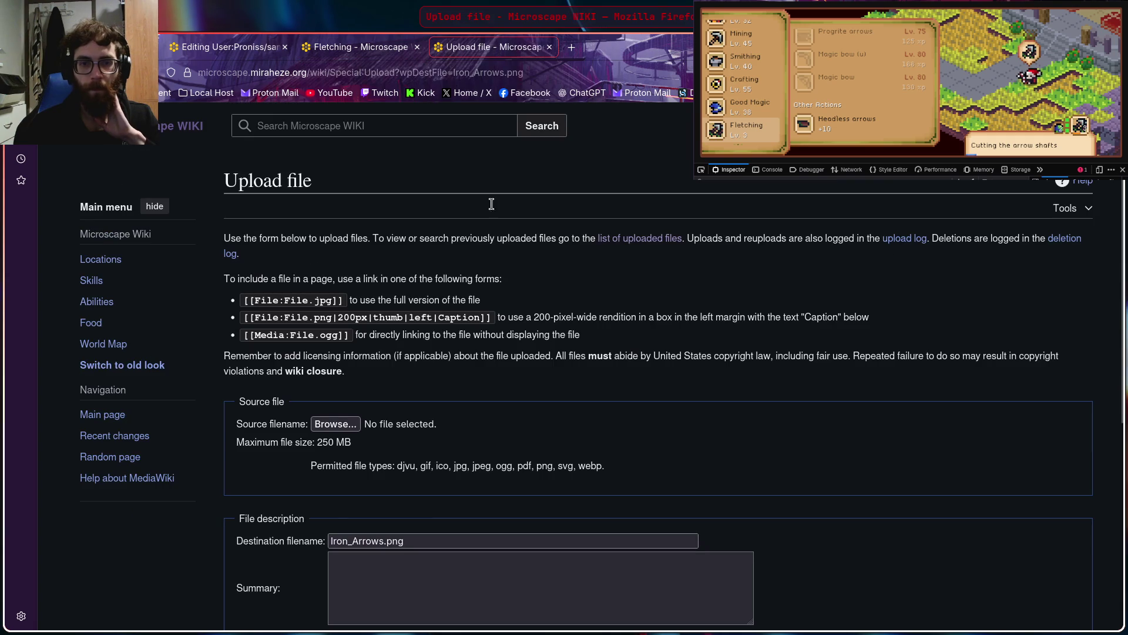
scroll(332, 294, down, 3)
click(333, 269)
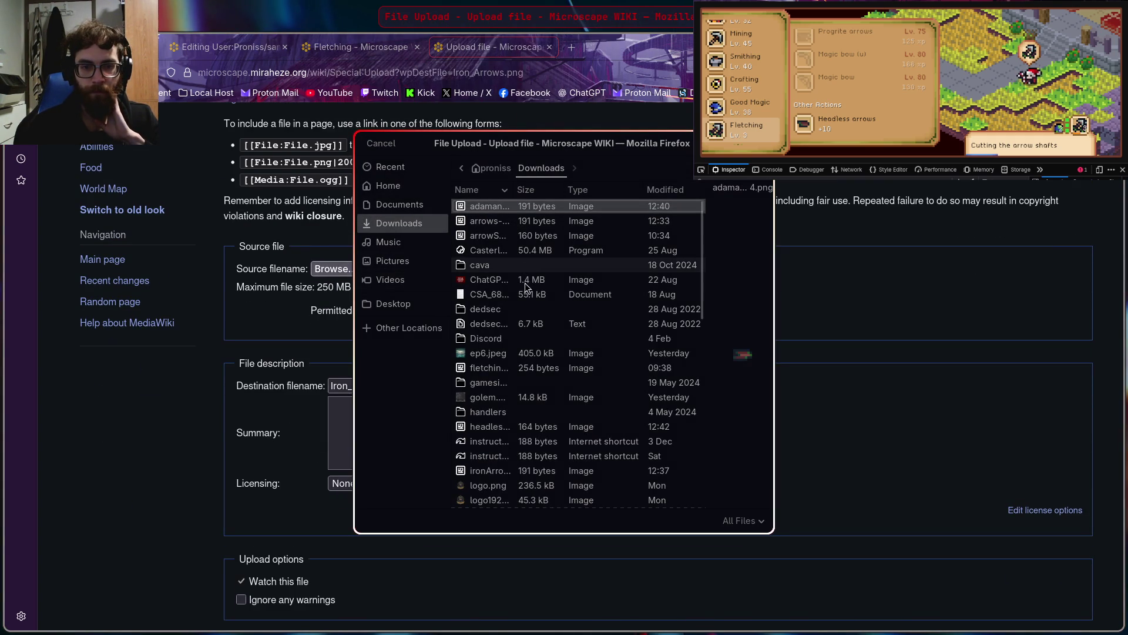
click(510, 470)
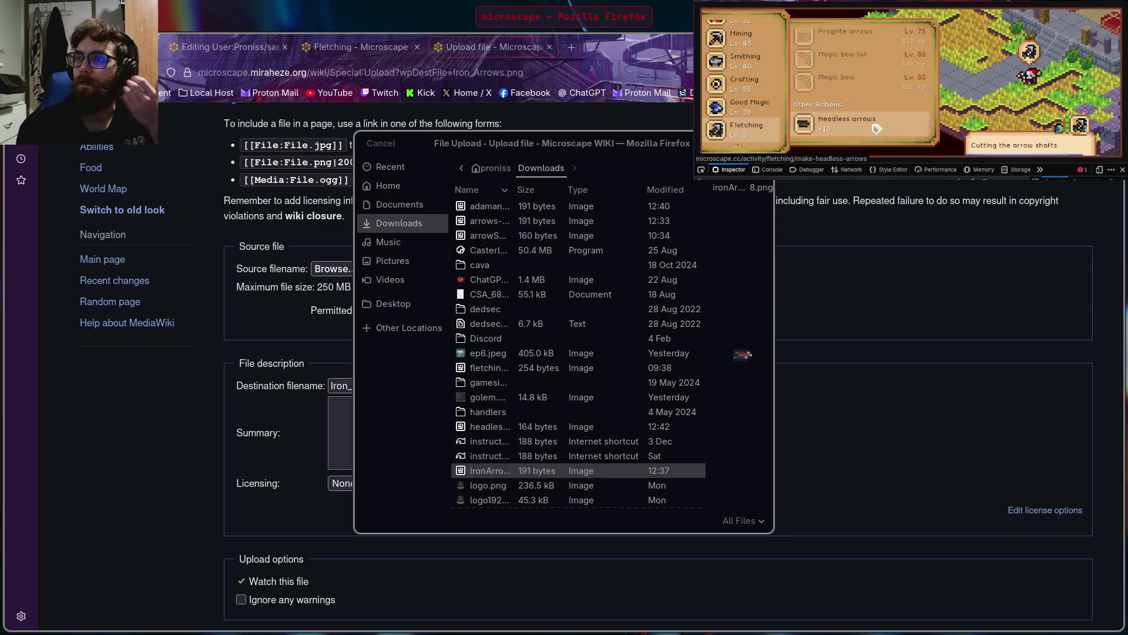
Check Bronze arrows in the game, then confirm the iron arrows file and upload it
scroll(876, 126, up, 5)
scroll(876, 115, down, 2)
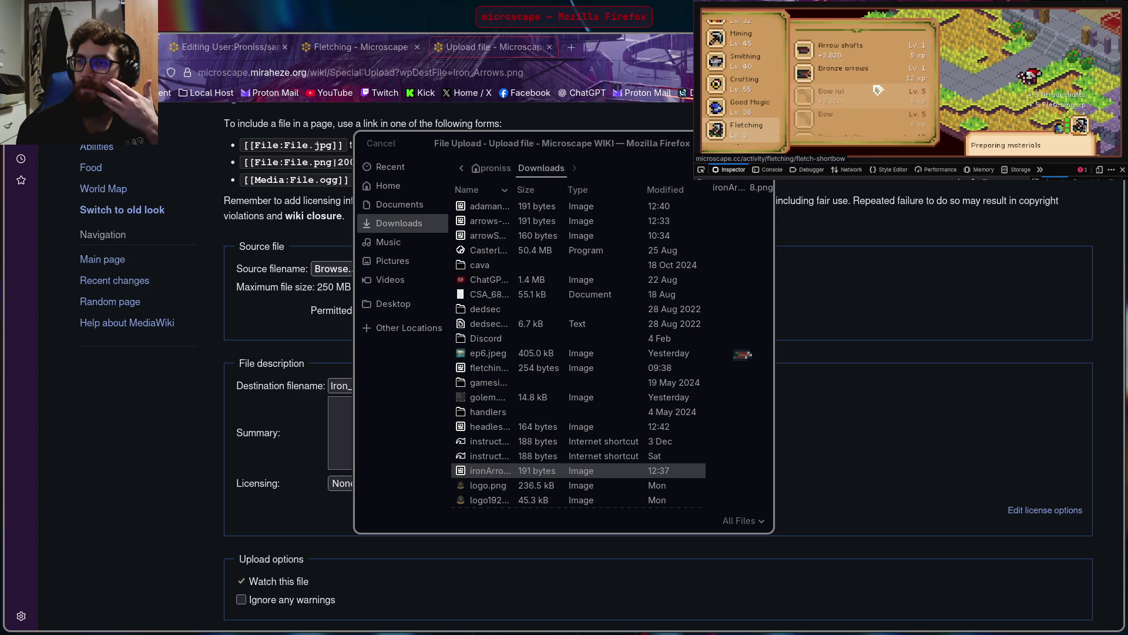
click(873, 86)
scroll(874, 83, down, 1)
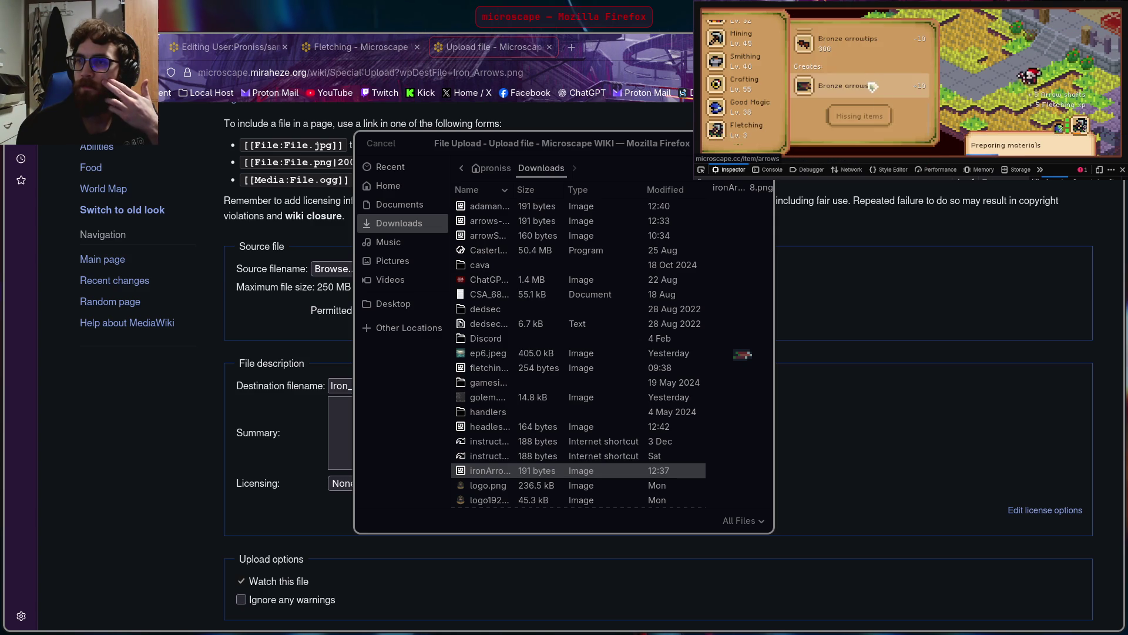
click(899, 108)
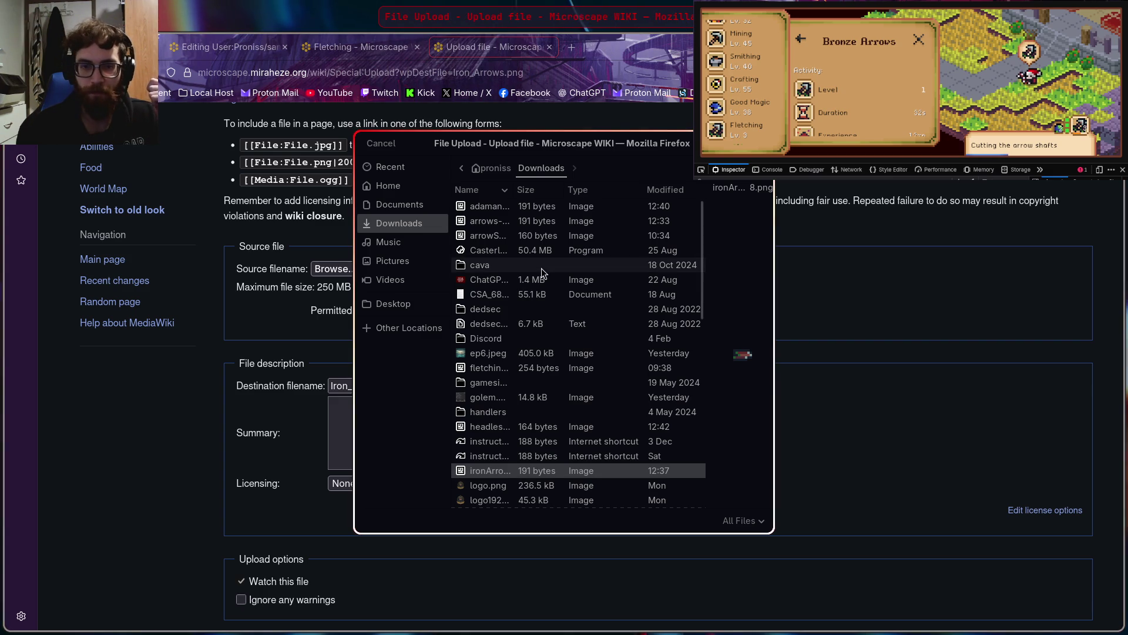
key(Return)
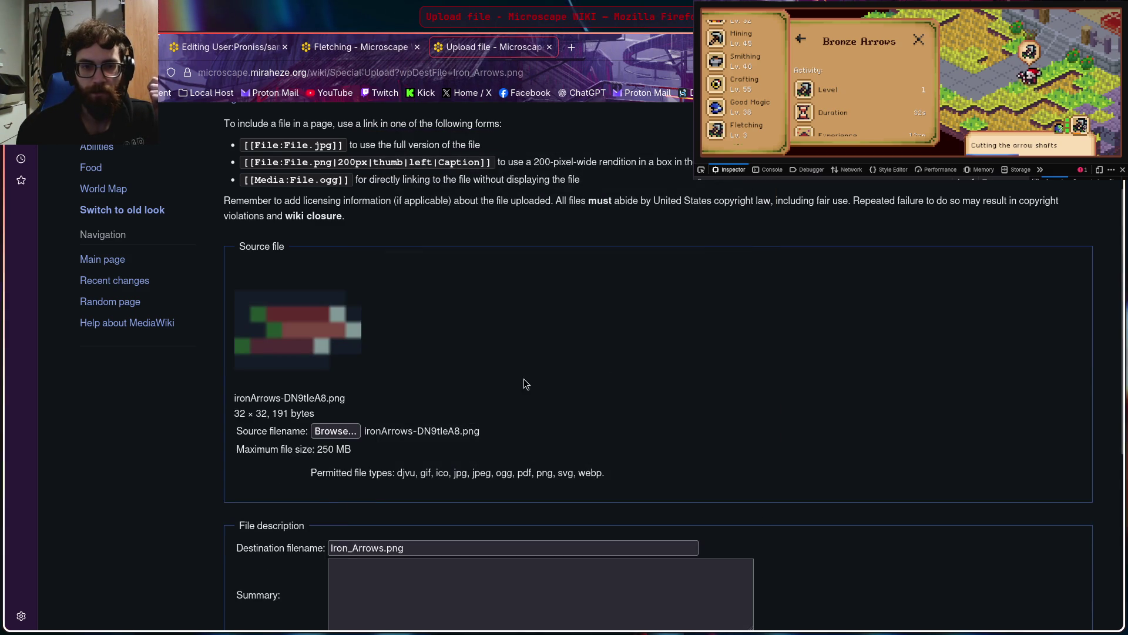
scroll(524, 382, down, 5)
click(263, 481)
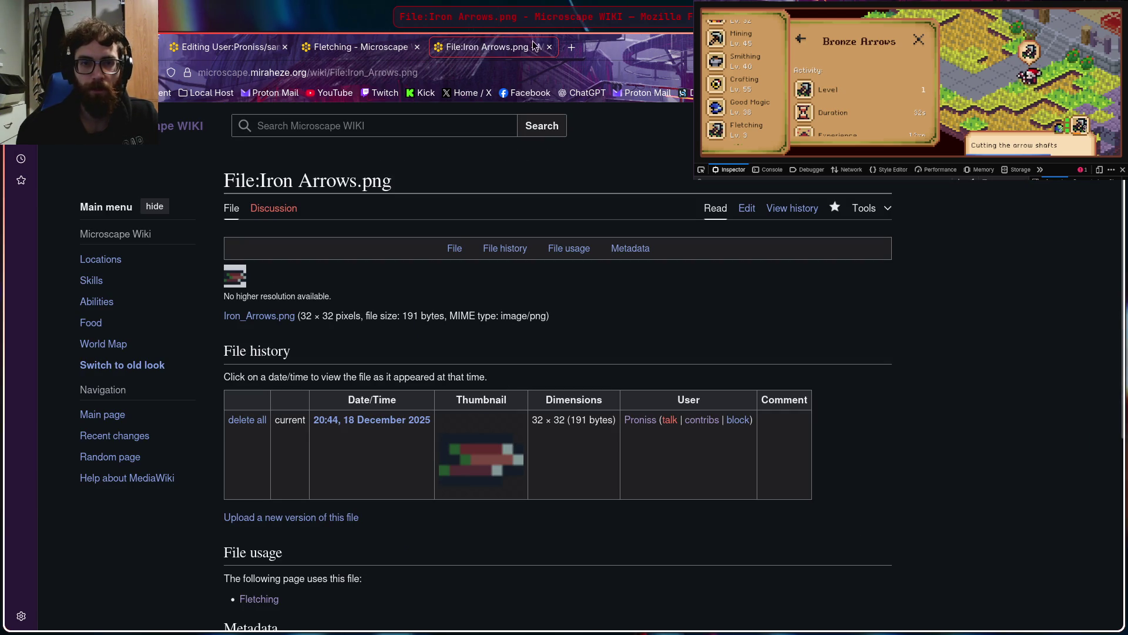
Open the File:Oak Bow (u).png upload page and choose the 185-byte oakBowU-Bh0zjr05.png
click(550, 46)
scroll(329, 481, down, 1)
right_click(288, 414)
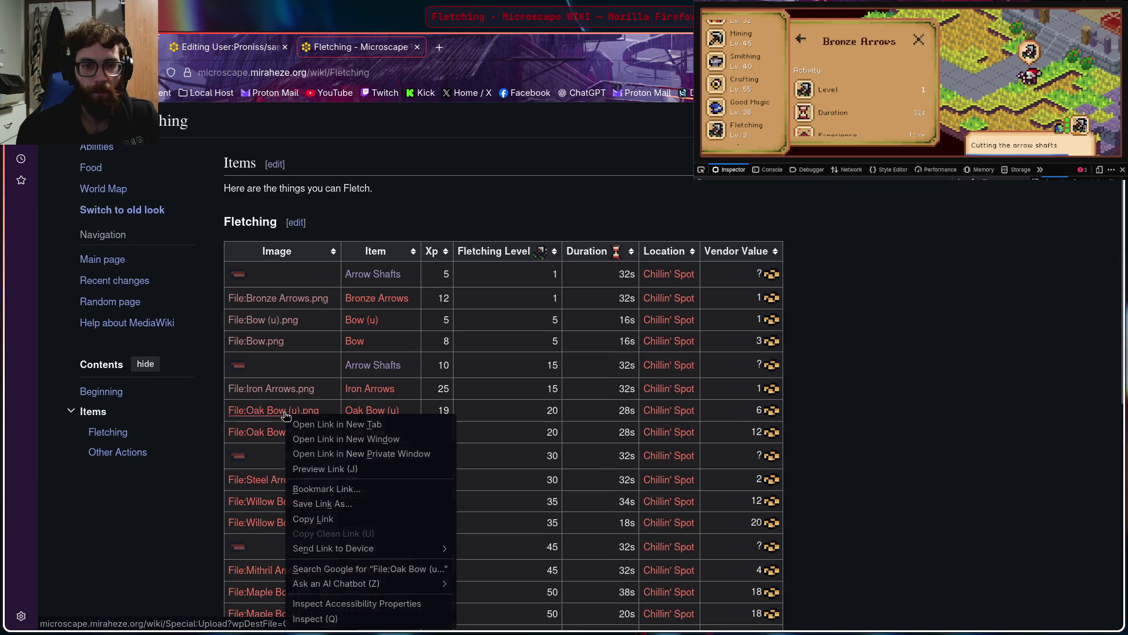
click(326, 428)
click(493, 47)
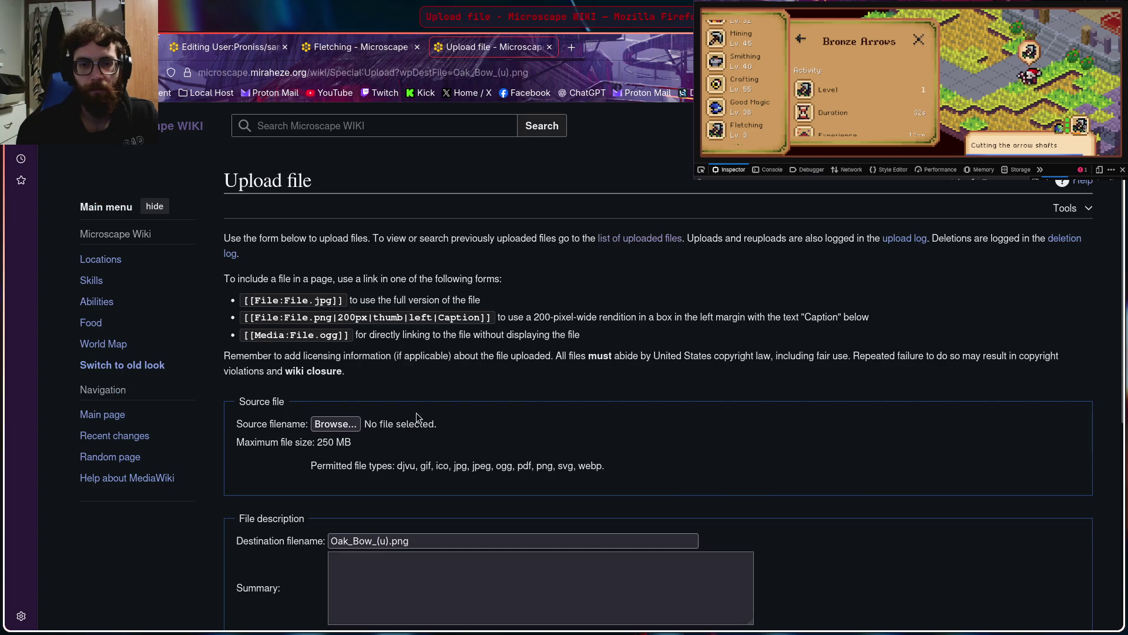
click(335, 424)
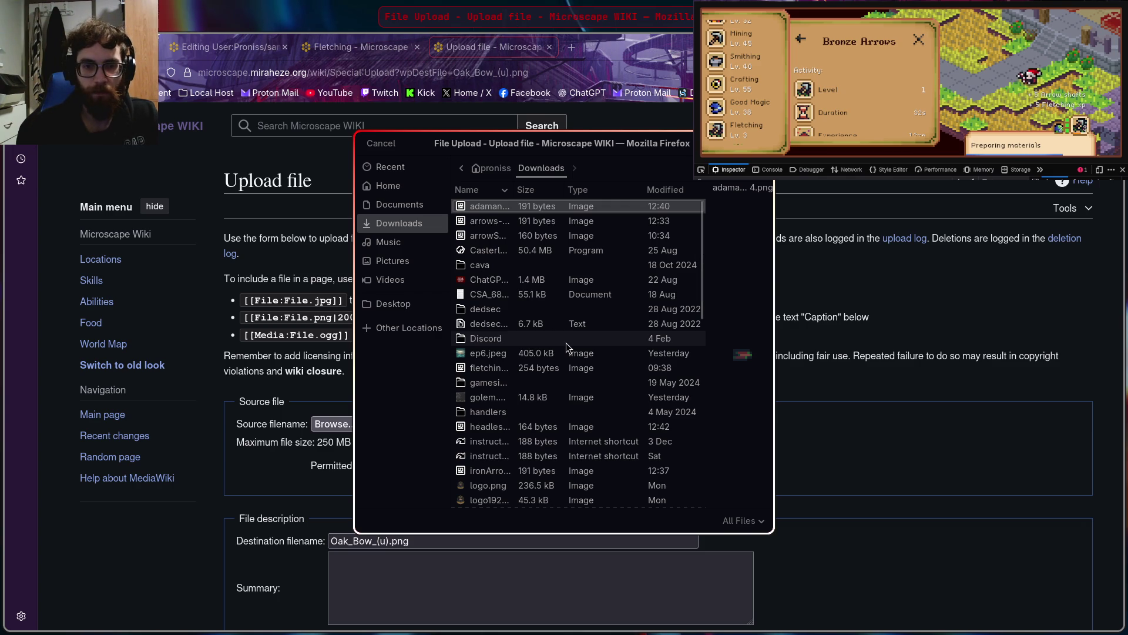
scroll(566, 343, down, 5)
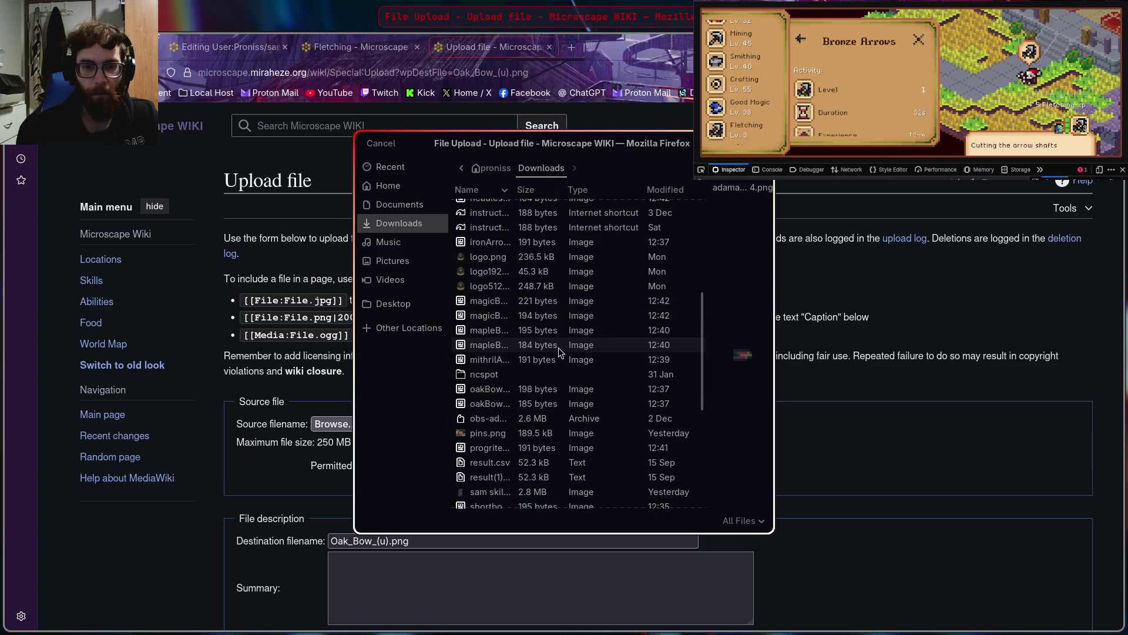
click(525, 406)
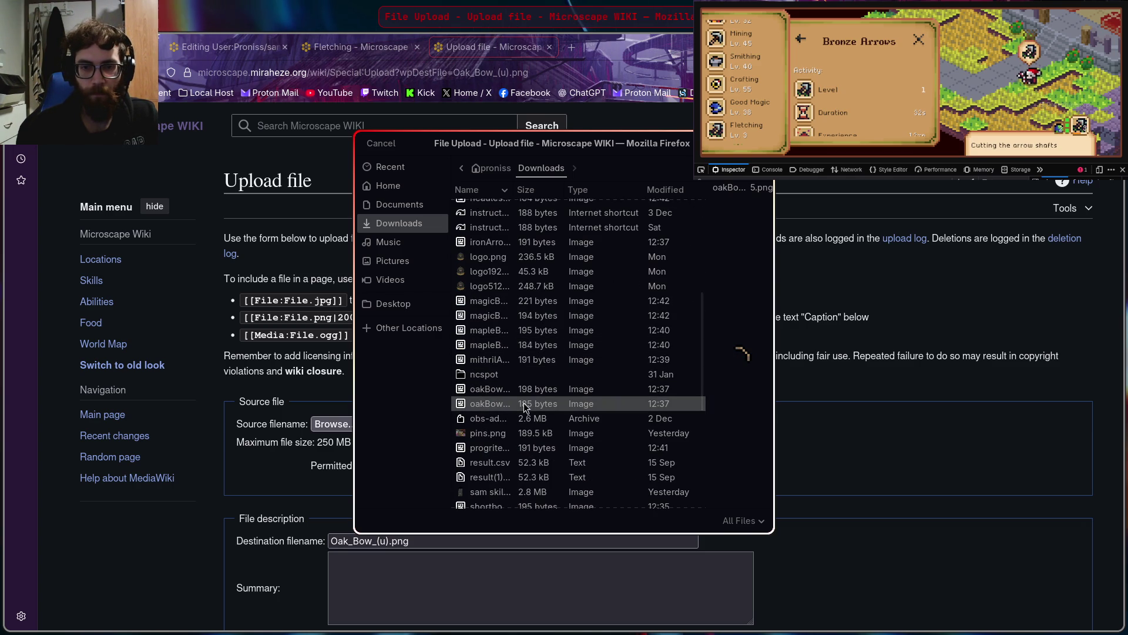
Upload the Oak Bow (u) icon and return to the Fletching page
key(Return)
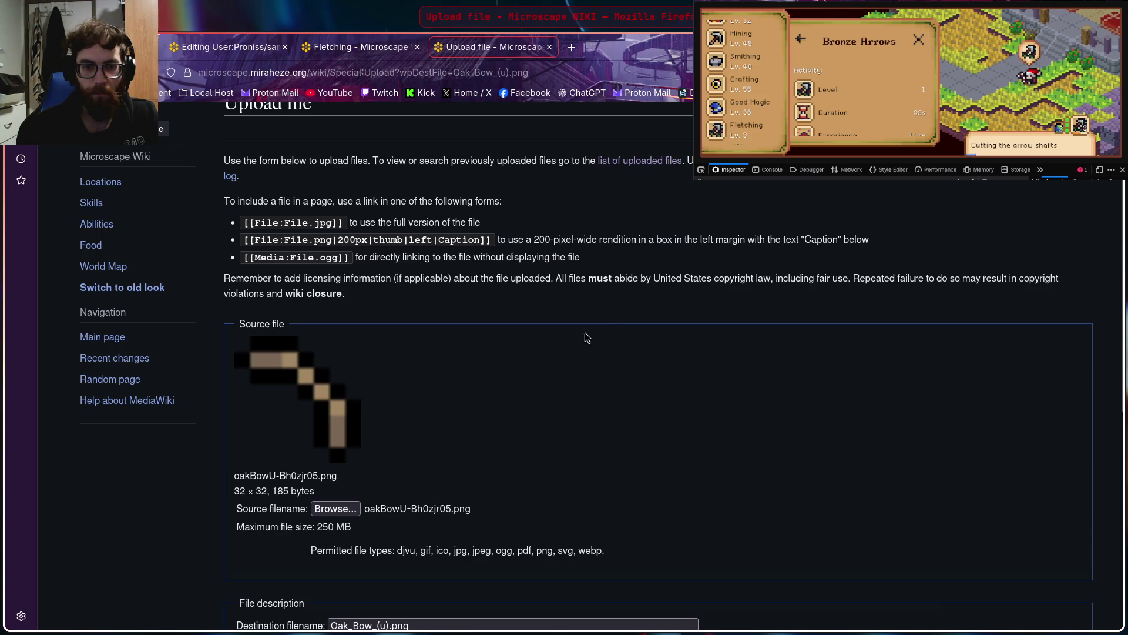
scroll(541, 358, down, 6)
click(252, 486)
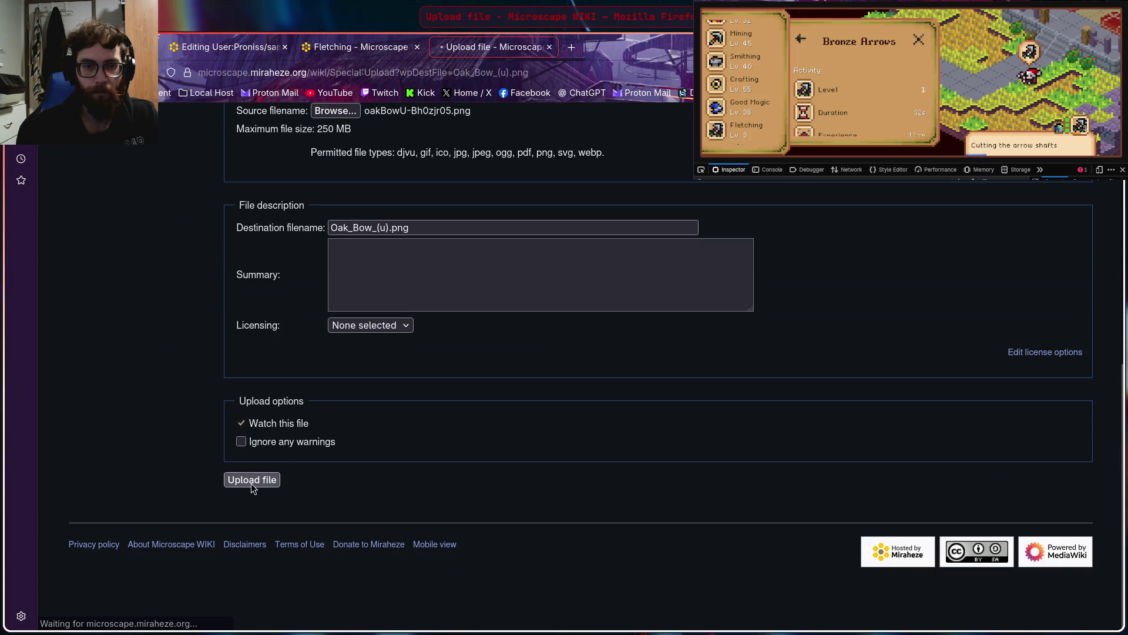
scroll(357, 399, down, 3)
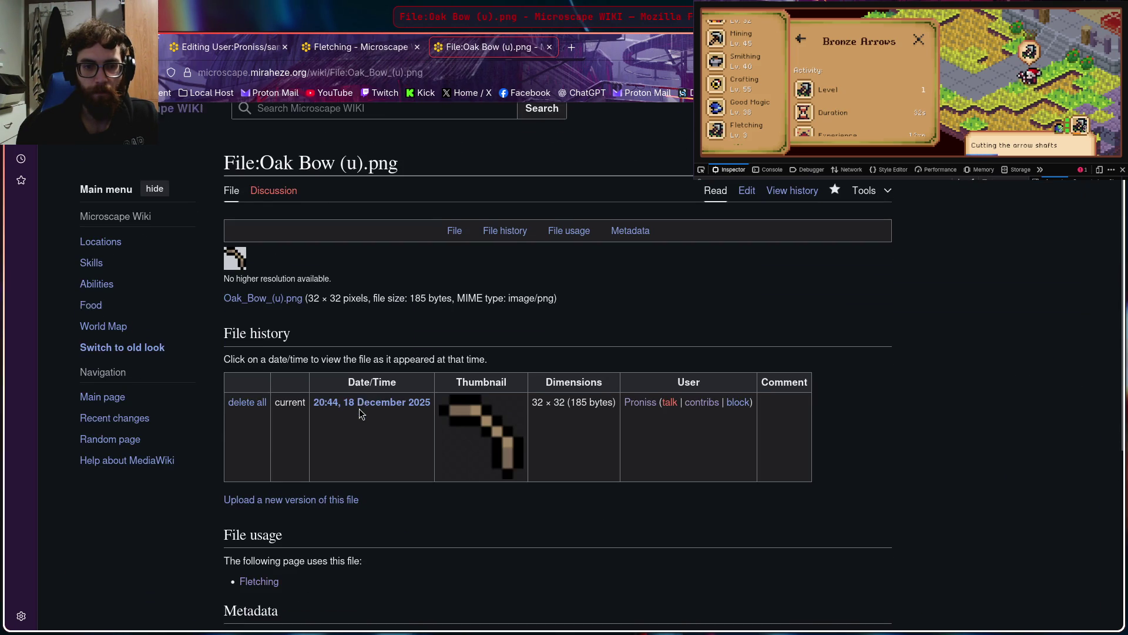
scroll(357, 399, up, 5)
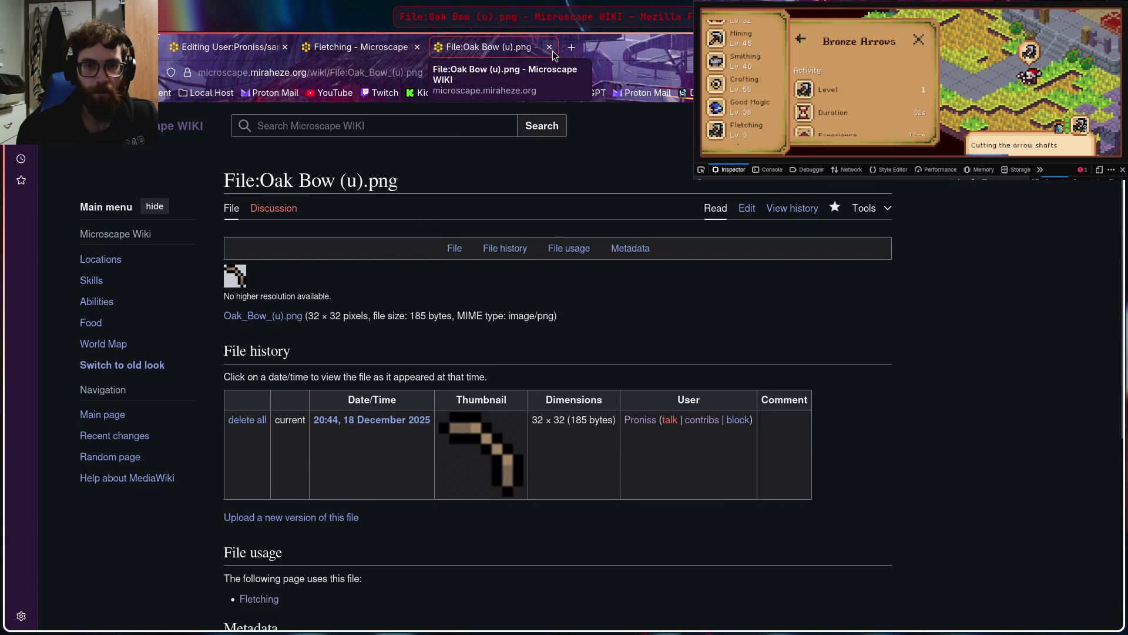
middle_click(488, 47)
right_click(284, 434)
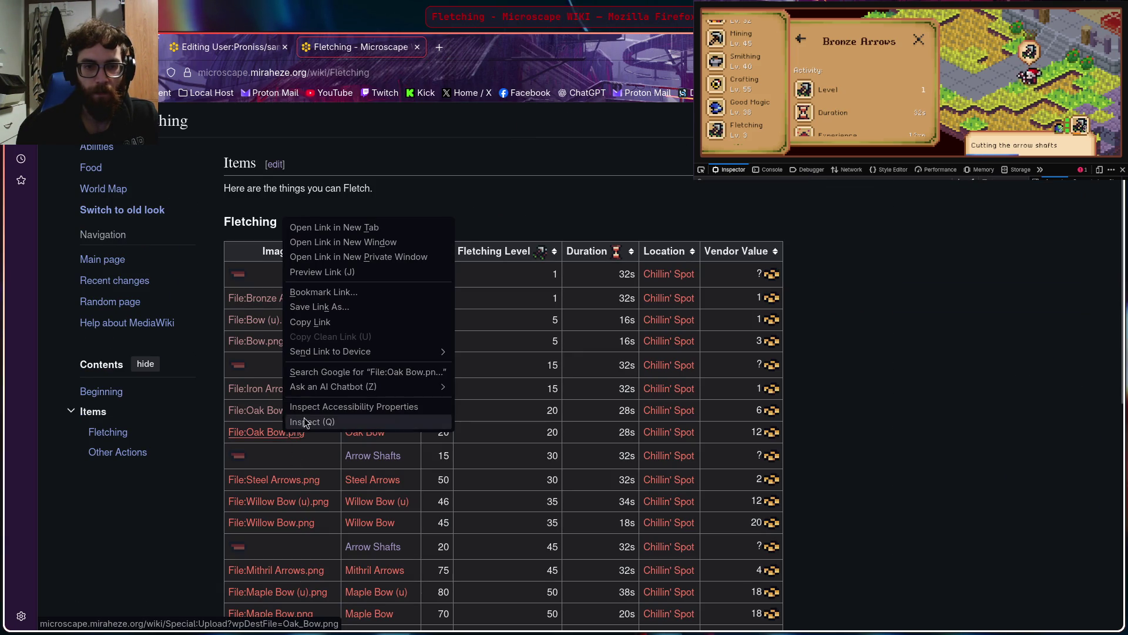
Open the File:Oak Bow.png upload page and browse to the oakBow images in Downloads
click(332, 228)
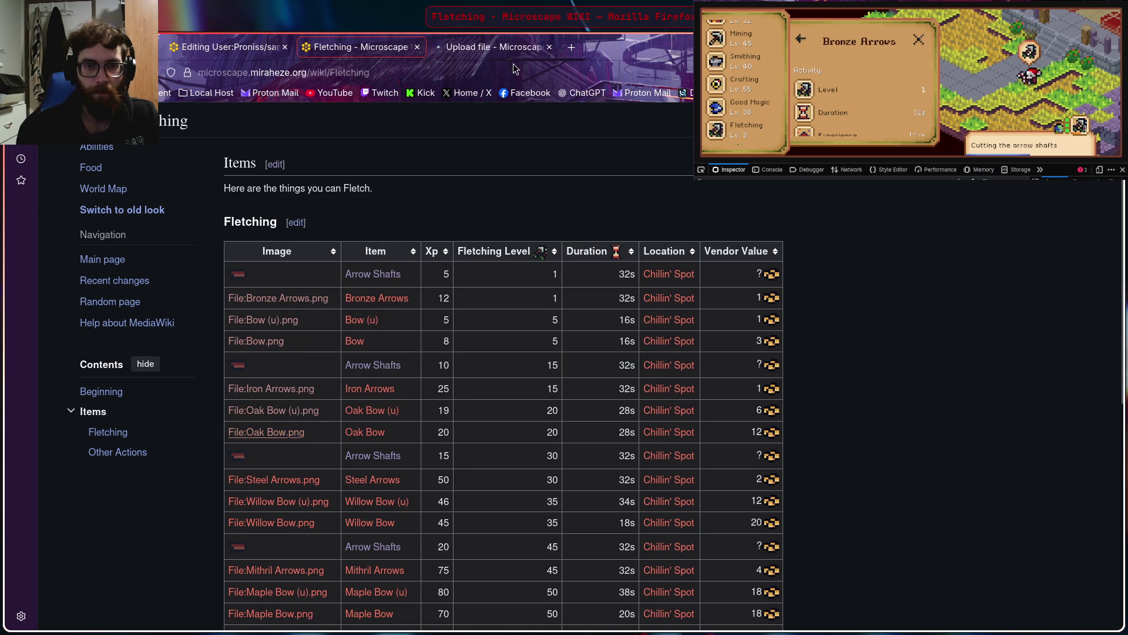
click(493, 47)
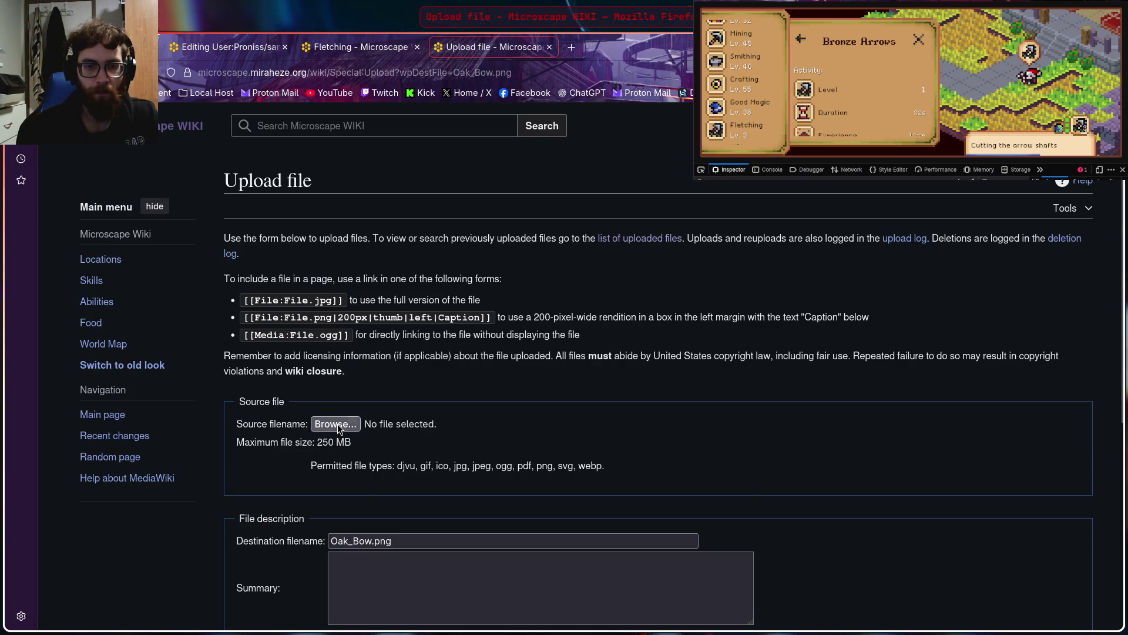
click(333, 424)
scroll(544, 343, down, 3)
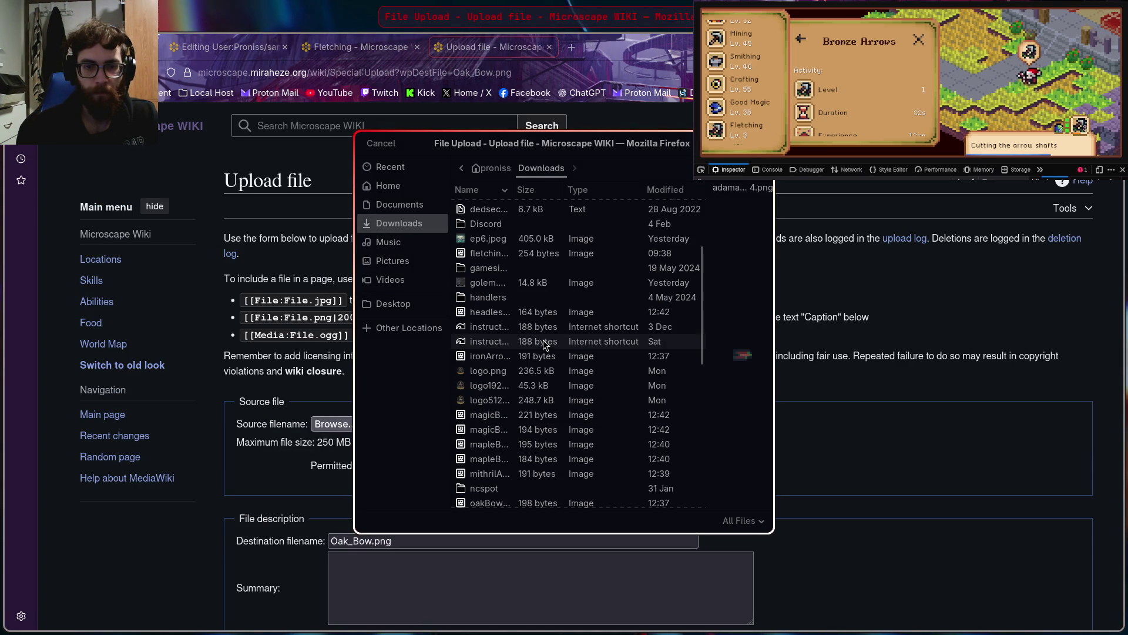
scroll(545, 344, up, 4)
scroll(545, 344, down, 7)
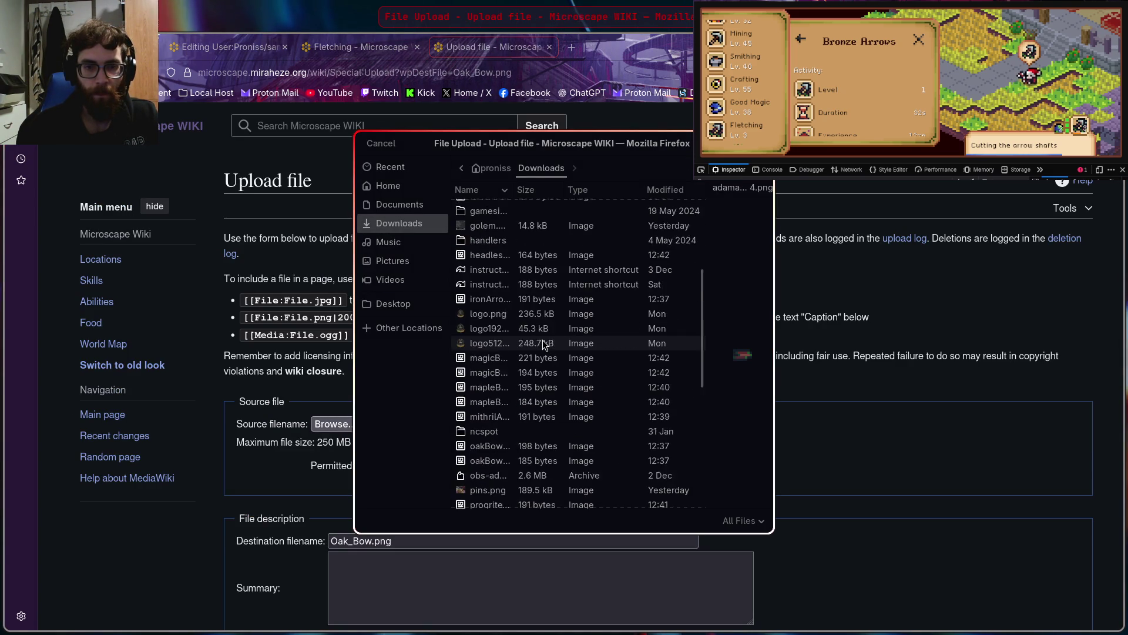
scroll(541, 347, up, 6)
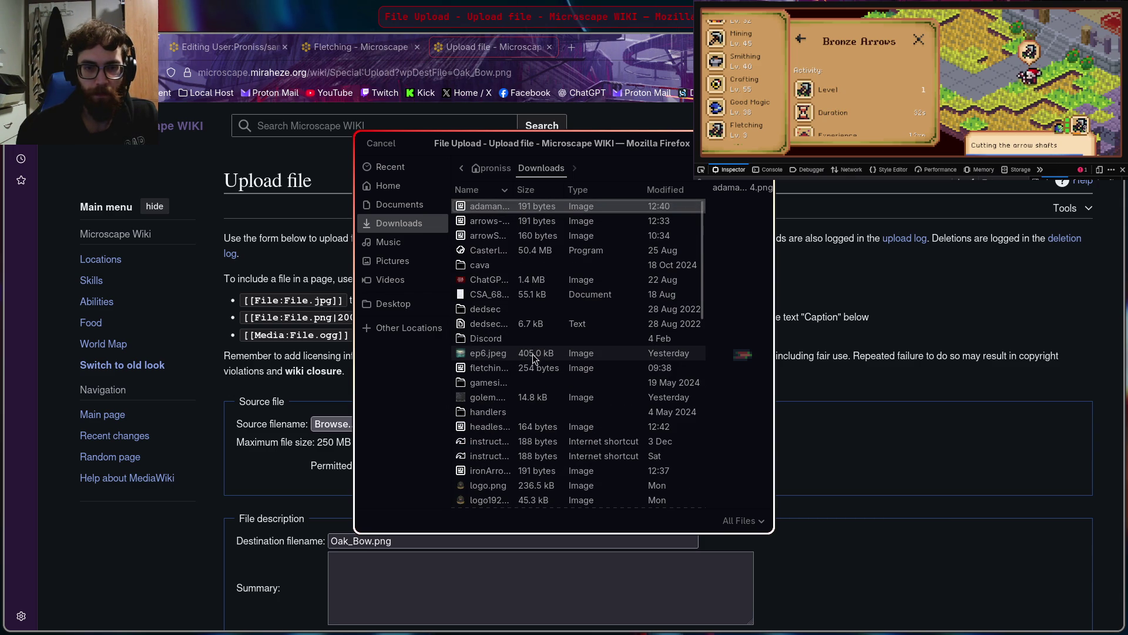
scroll(527, 371, down, 3)
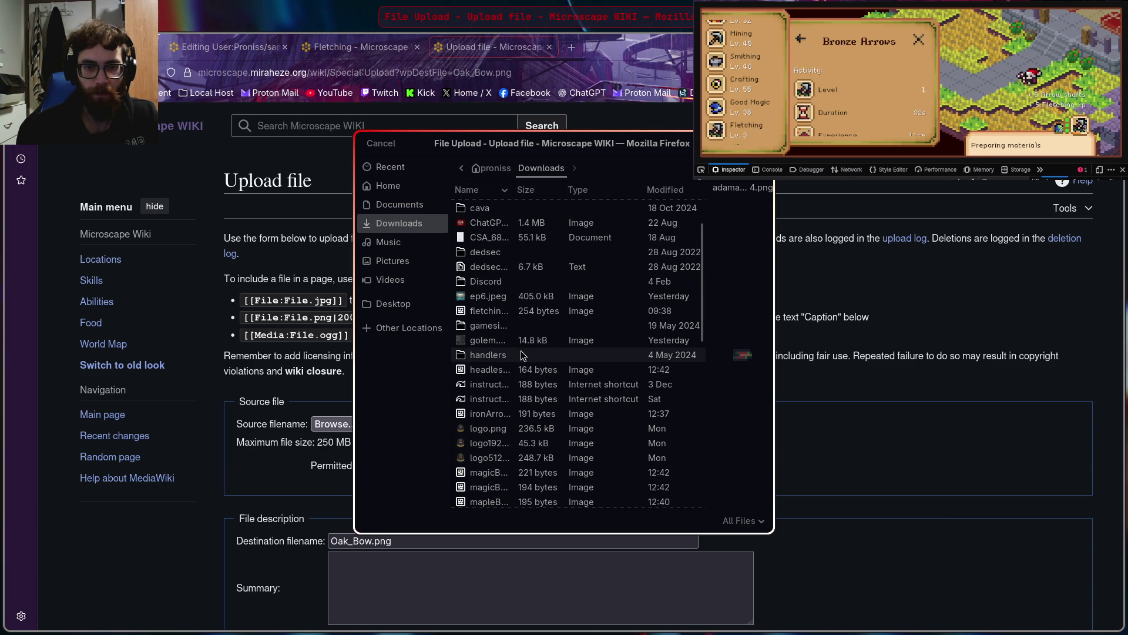
scroll(522, 364, down, 5)
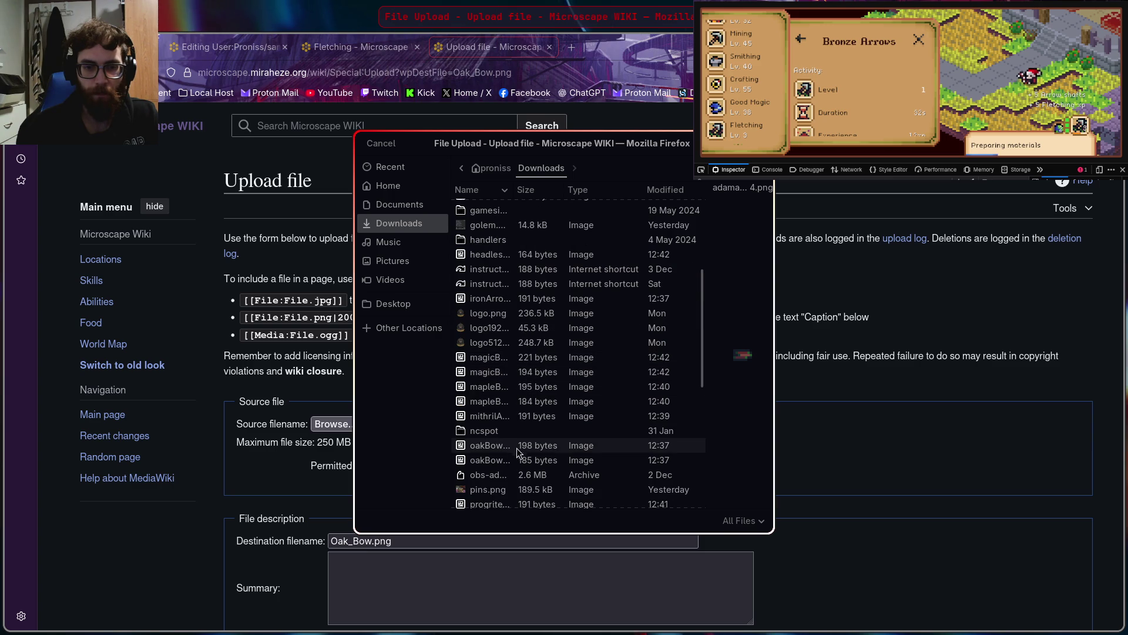
click(507, 462)
Choose the 198-byte oakBow file and upload it as Oak_Bow.png
key(Up)
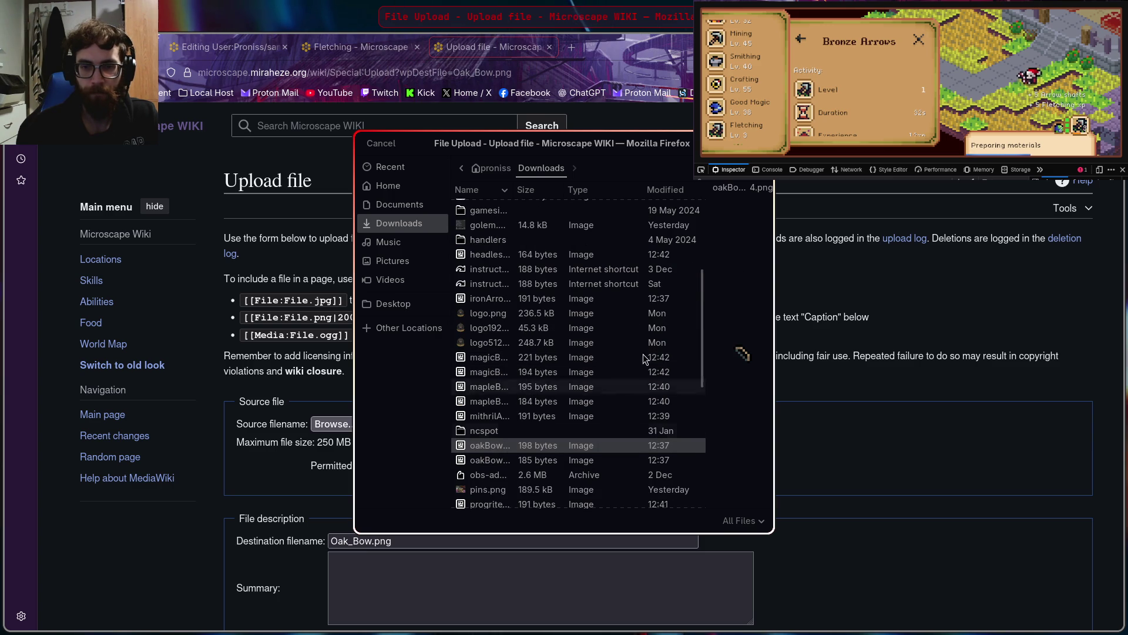
key(Return)
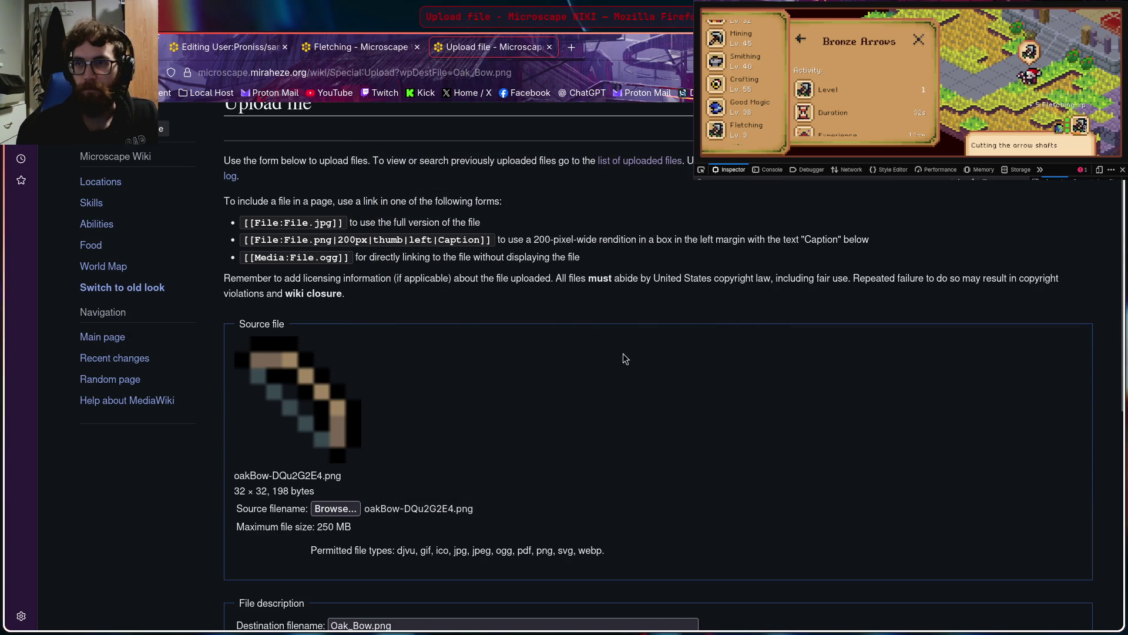
scroll(581, 381, down, 4)
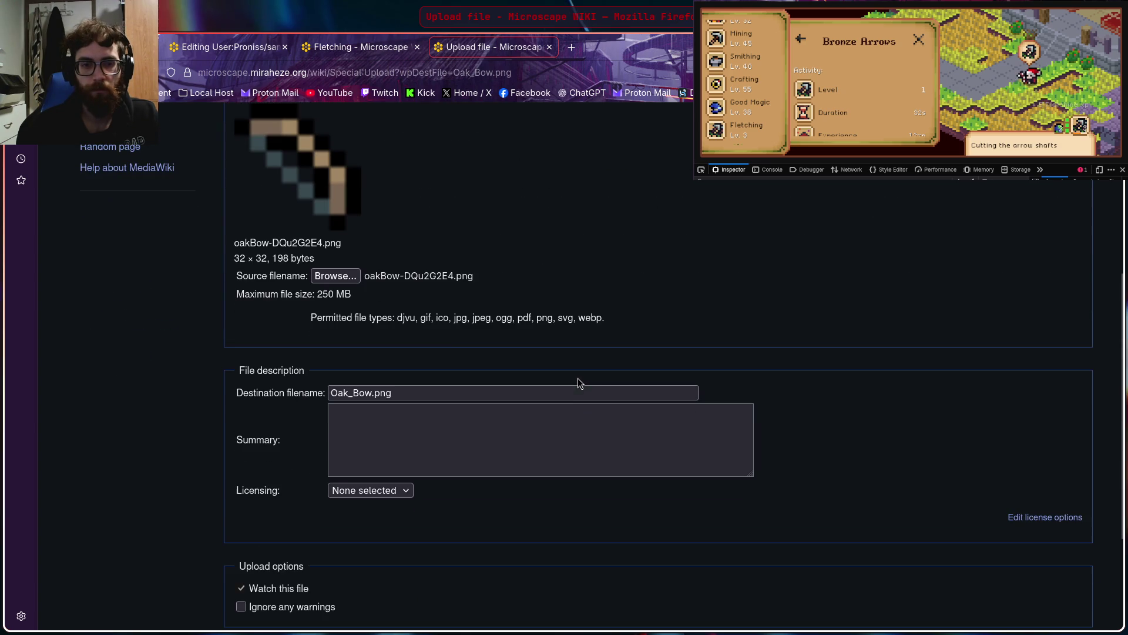
scroll(312, 464, down, 3)
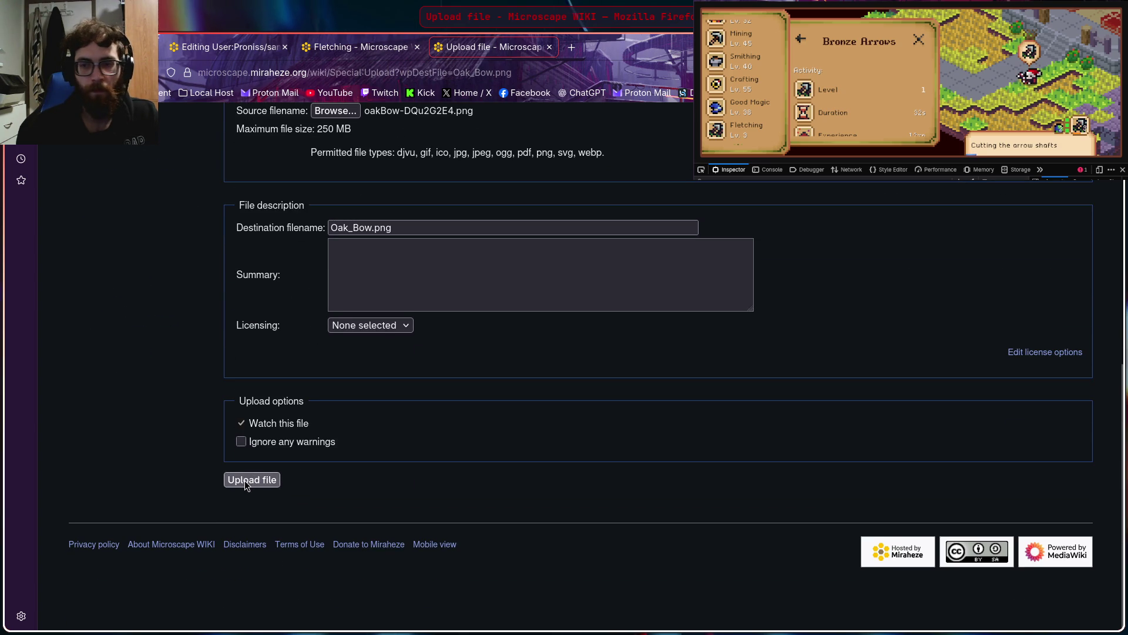
click(264, 479)
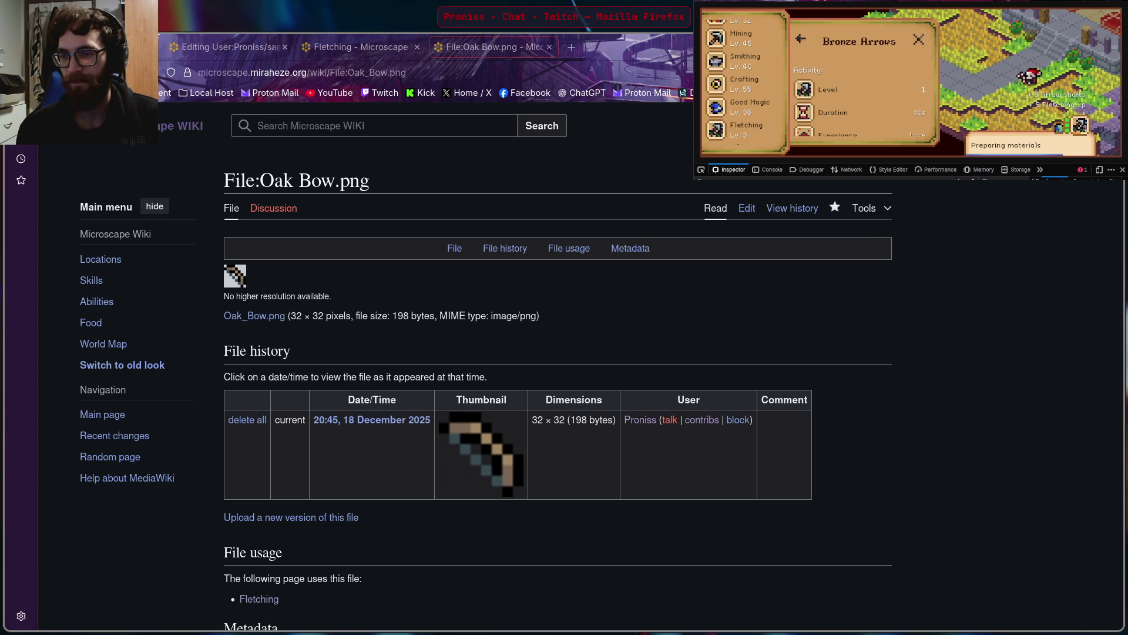
click(804, 492)
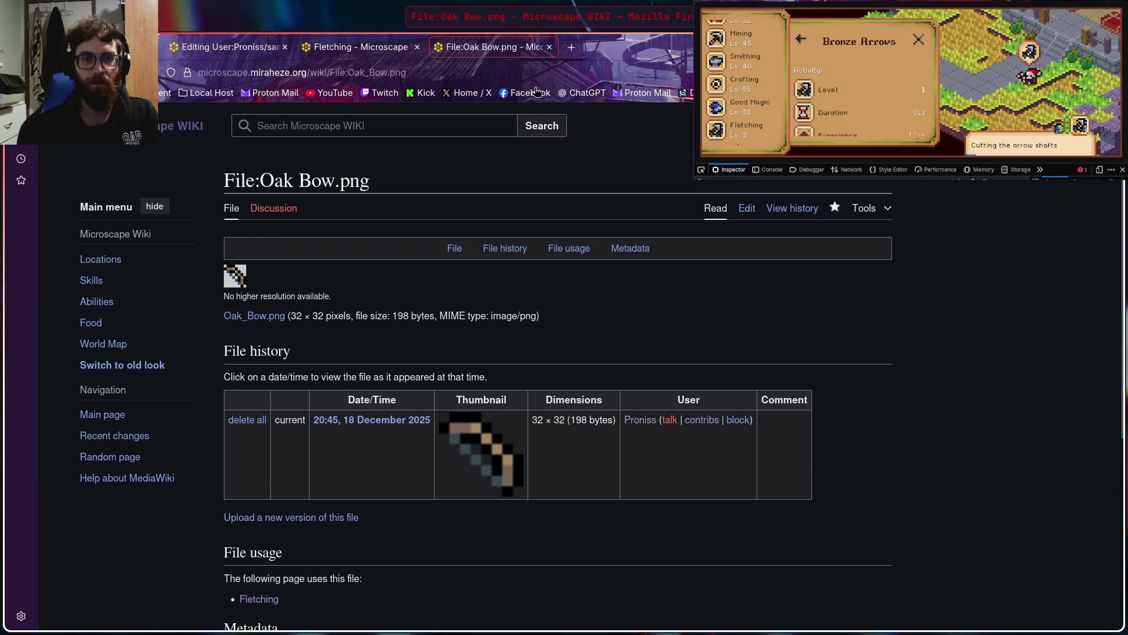
click(549, 47)
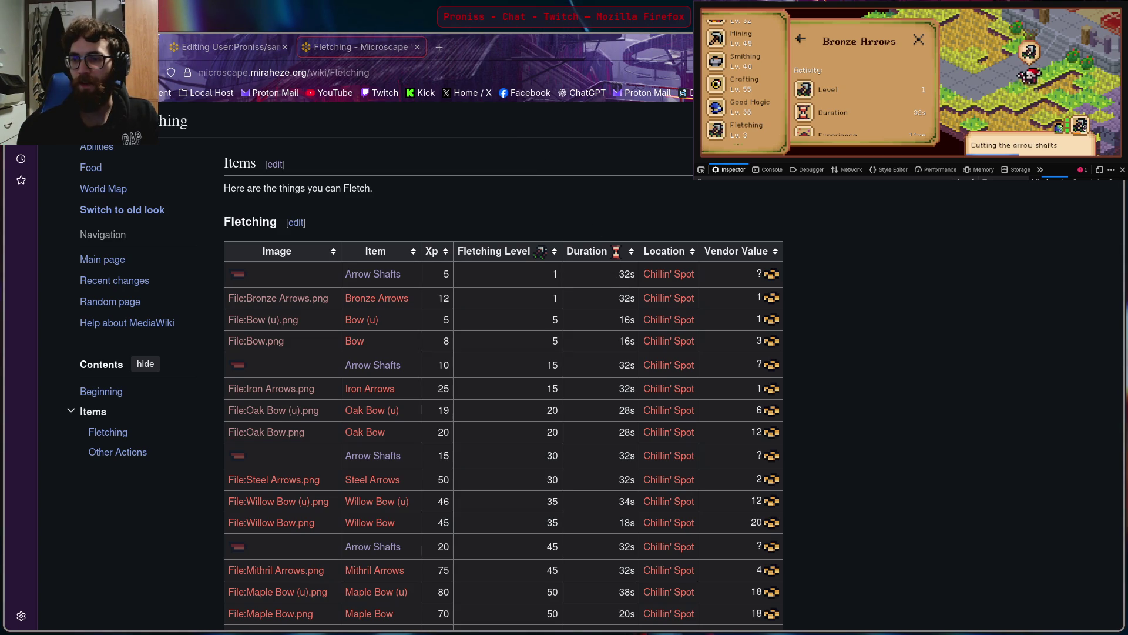
scroll(747, 94, down, 3)
scroll(747, 94, down, 4)
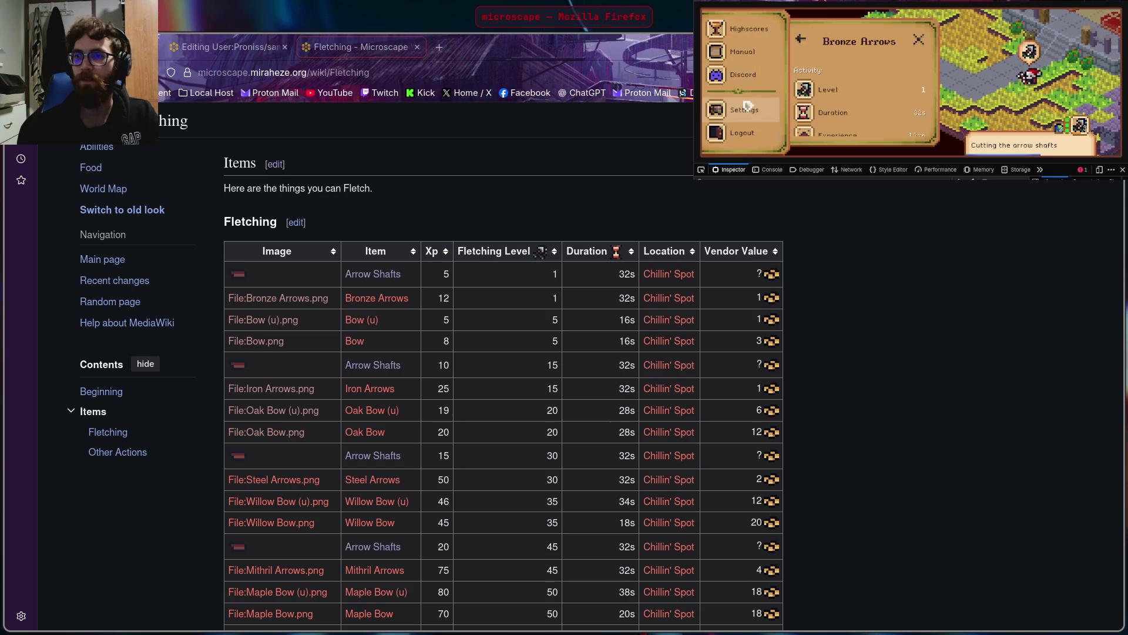
click(742, 32)
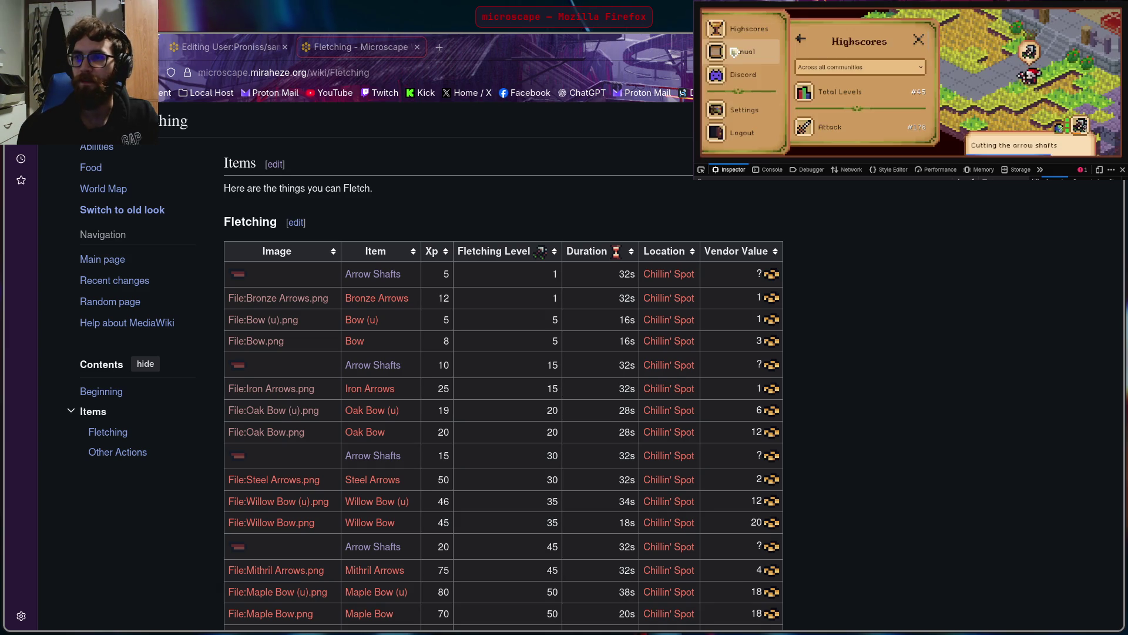
scroll(865, 86, down, 6)
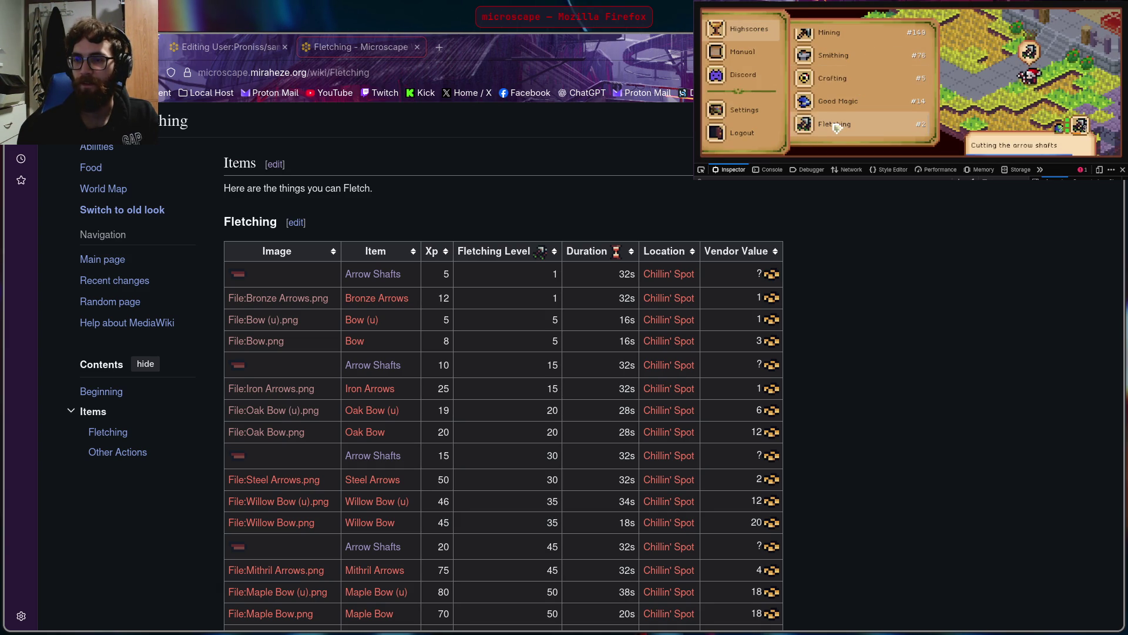
click(837, 126)
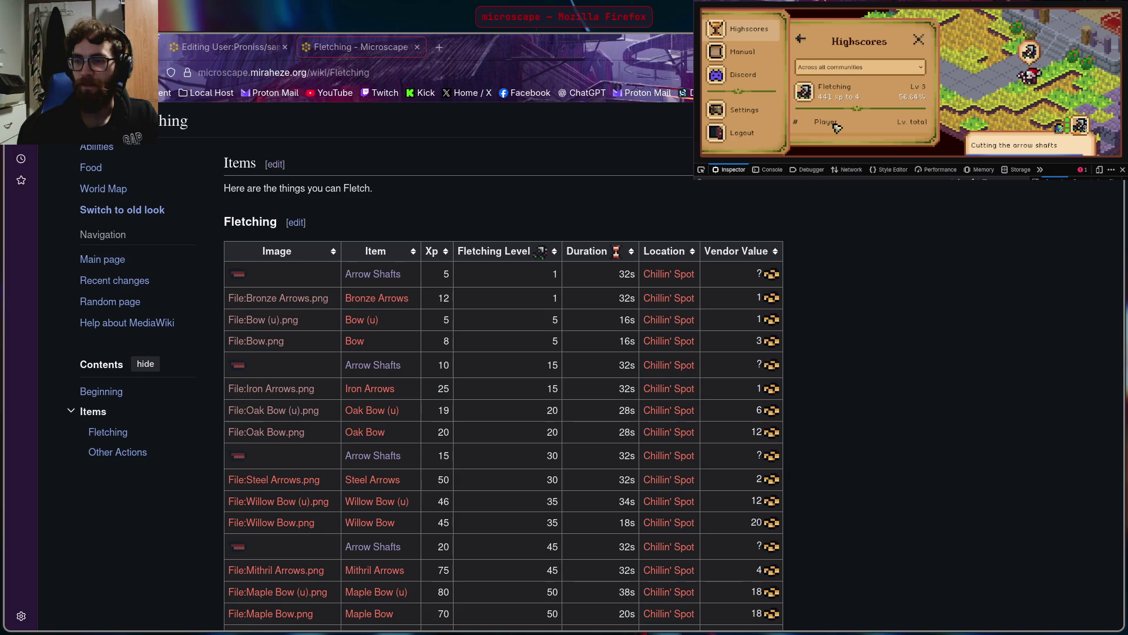
scroll(841, 118, down, 2)
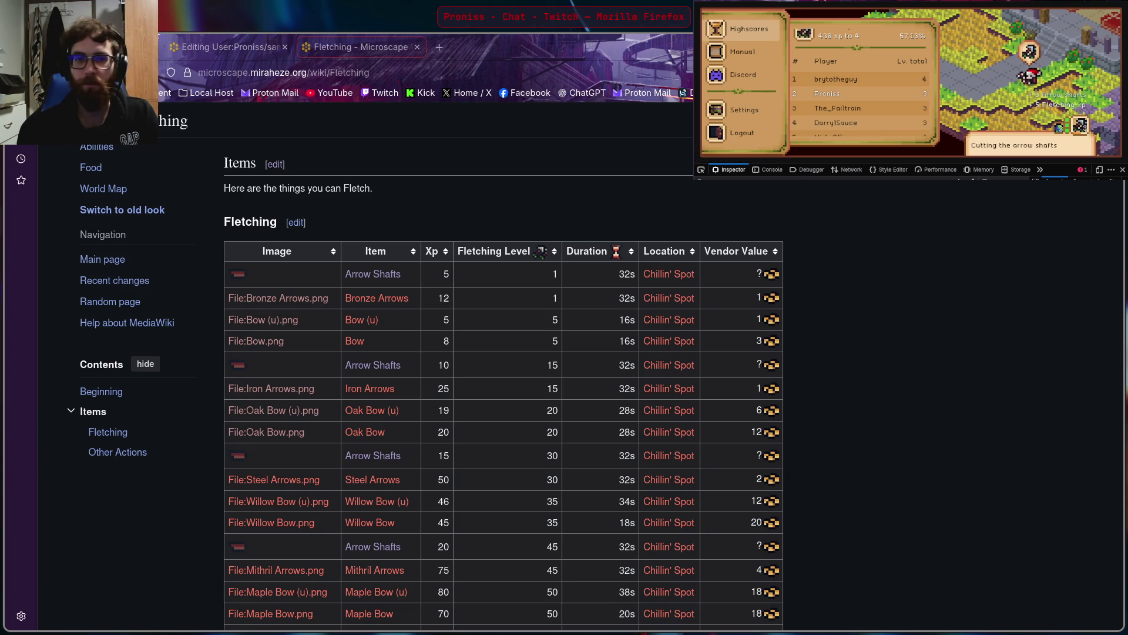
key(ctrl+l)
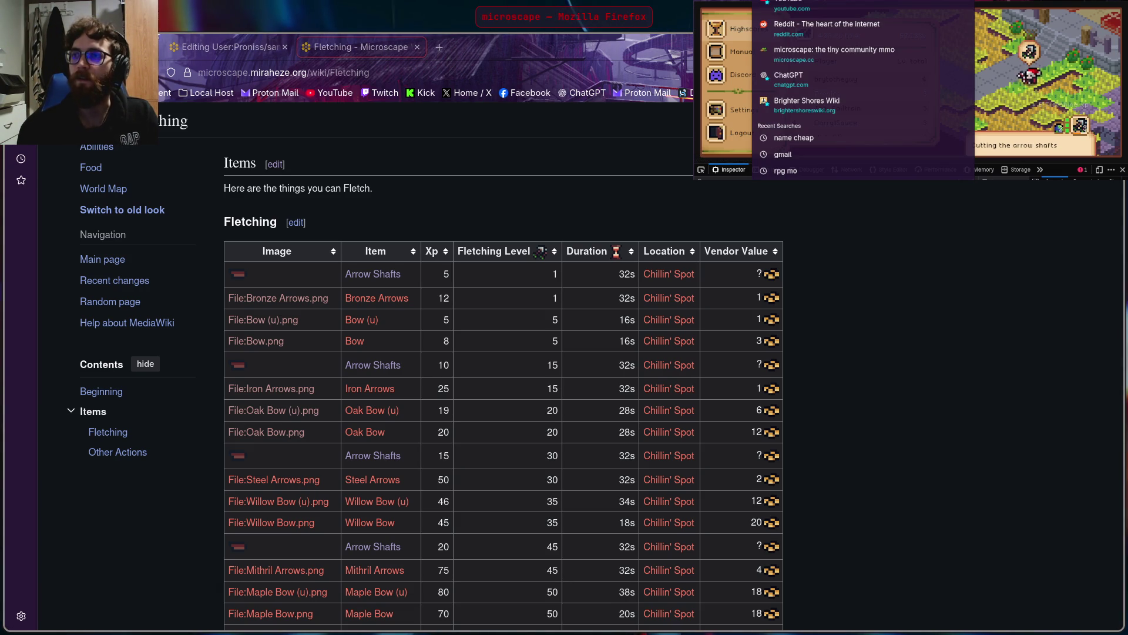
key(alt+Tab)
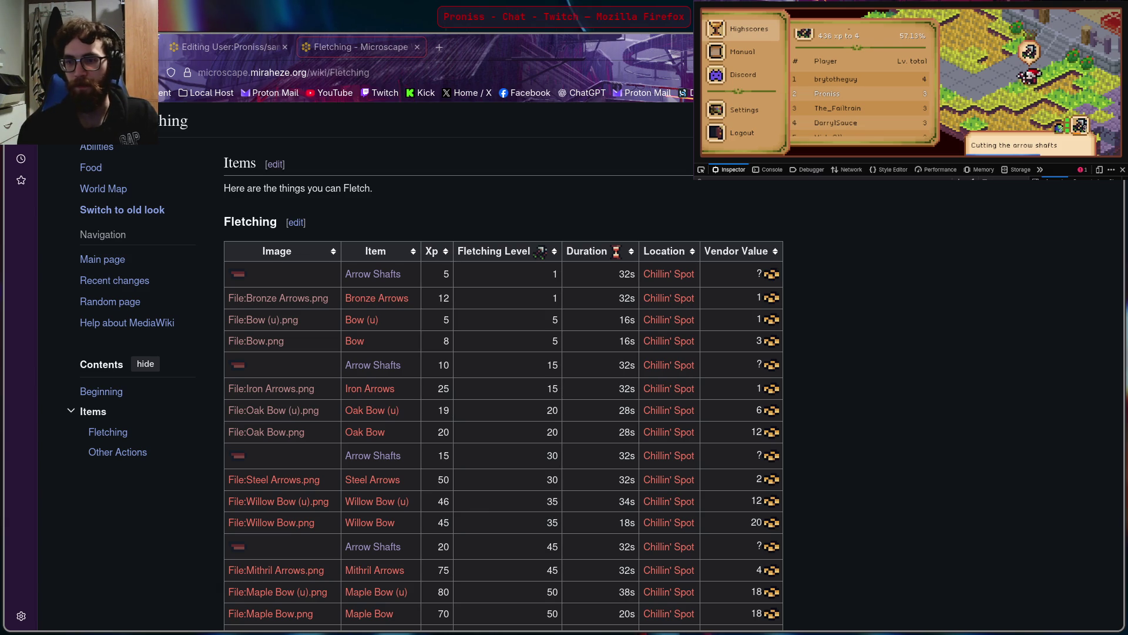
click(968, 105)
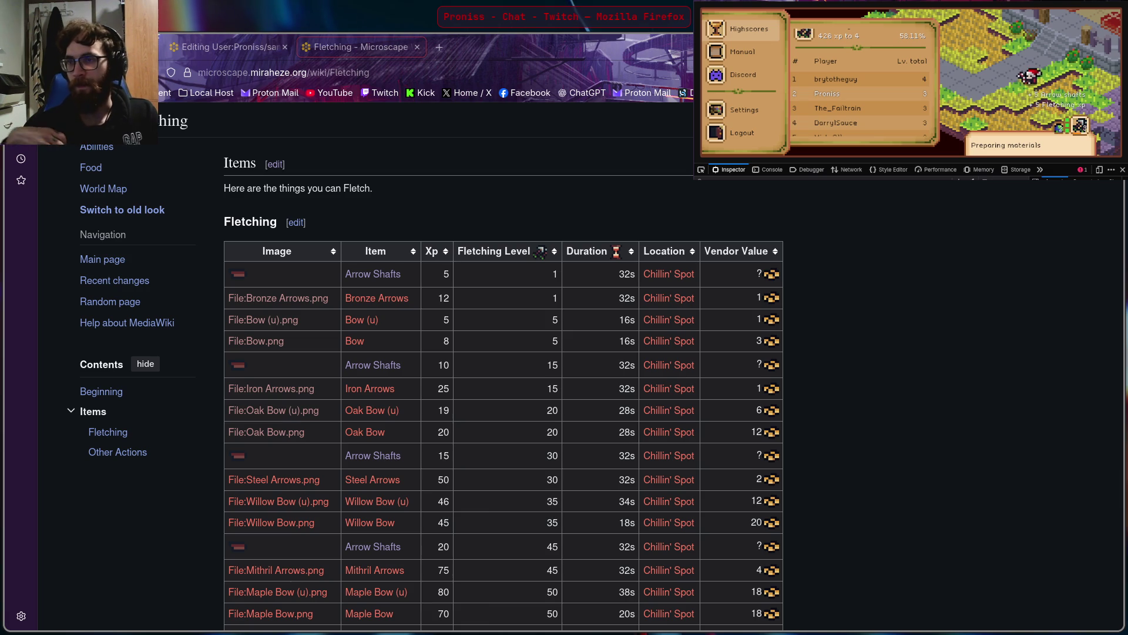
click(925, 154)
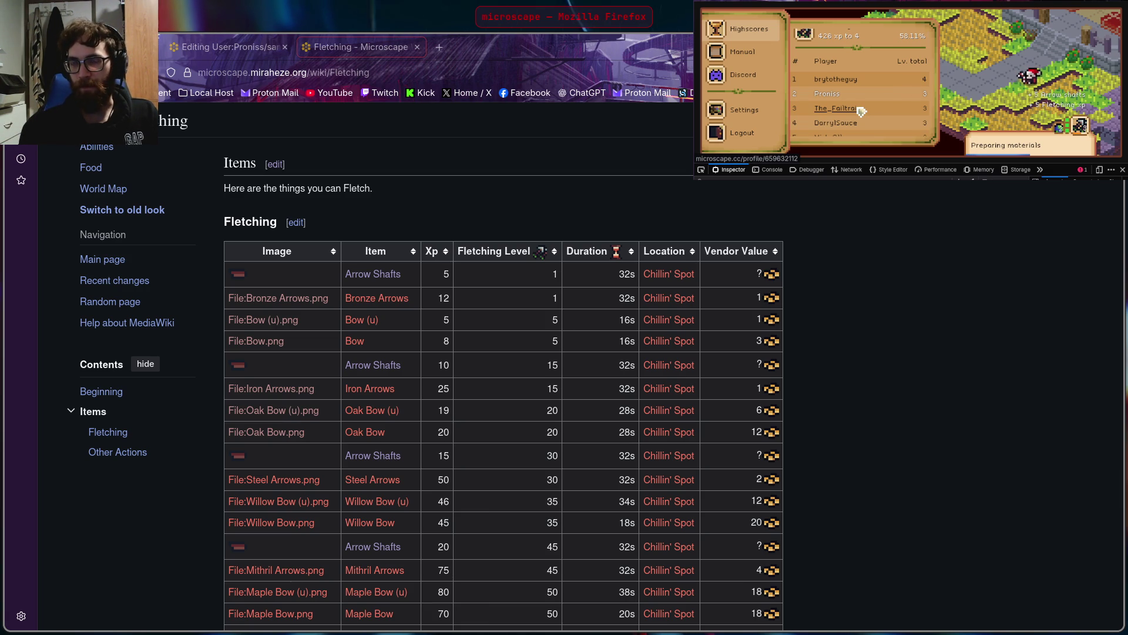
key(alt+Tab)
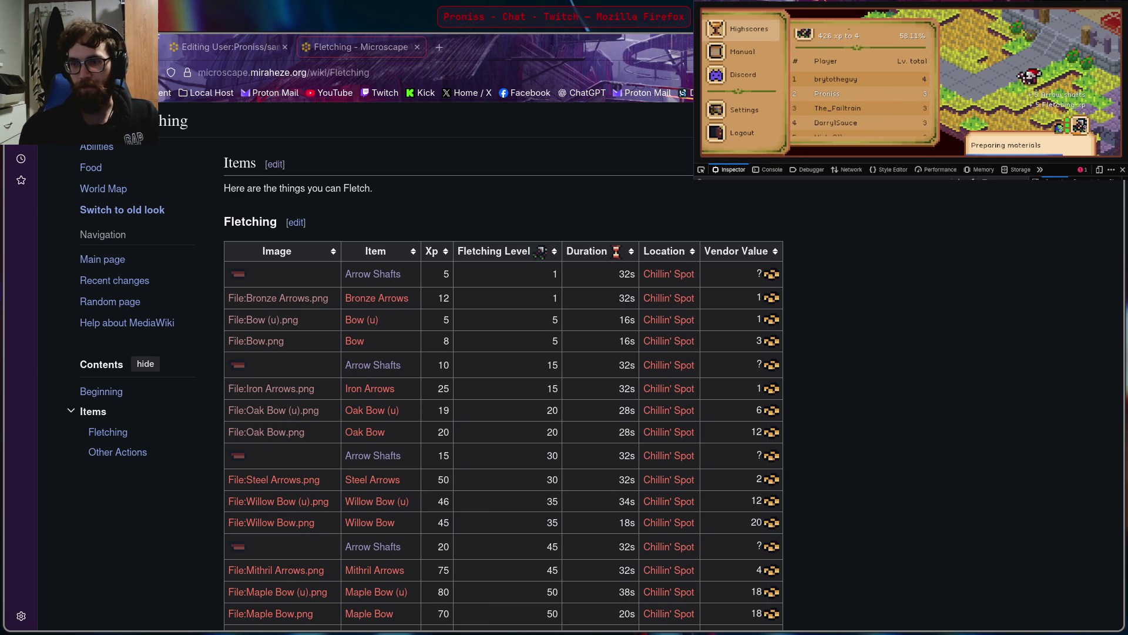
key(alt+Tab)
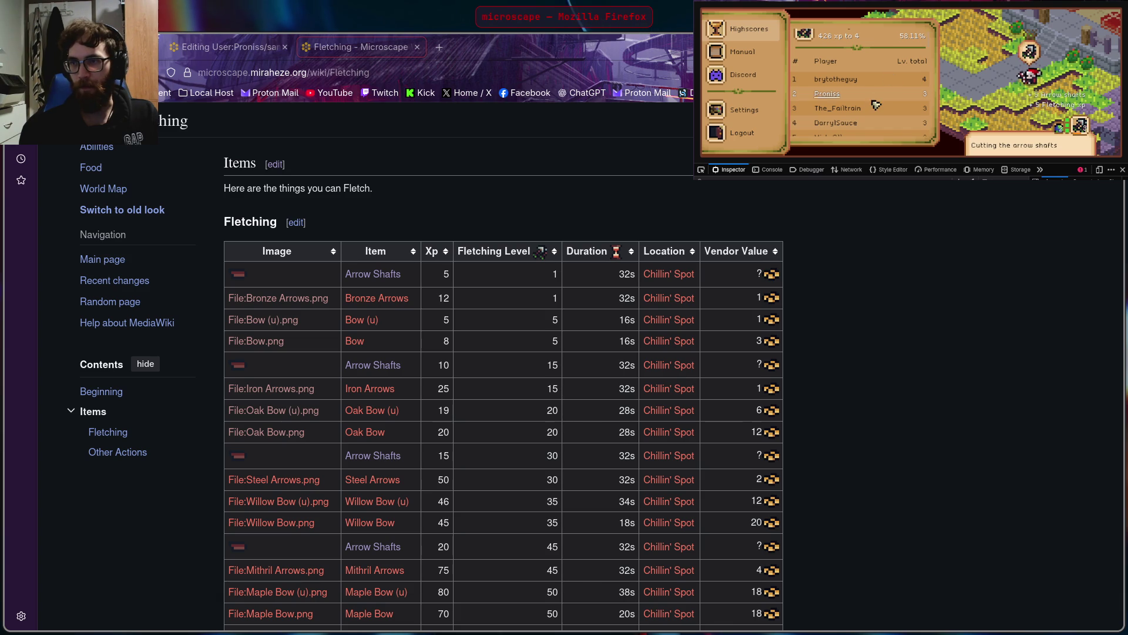
scroll(876, 104, up, 2)
scroll(856, 104, down, 2)
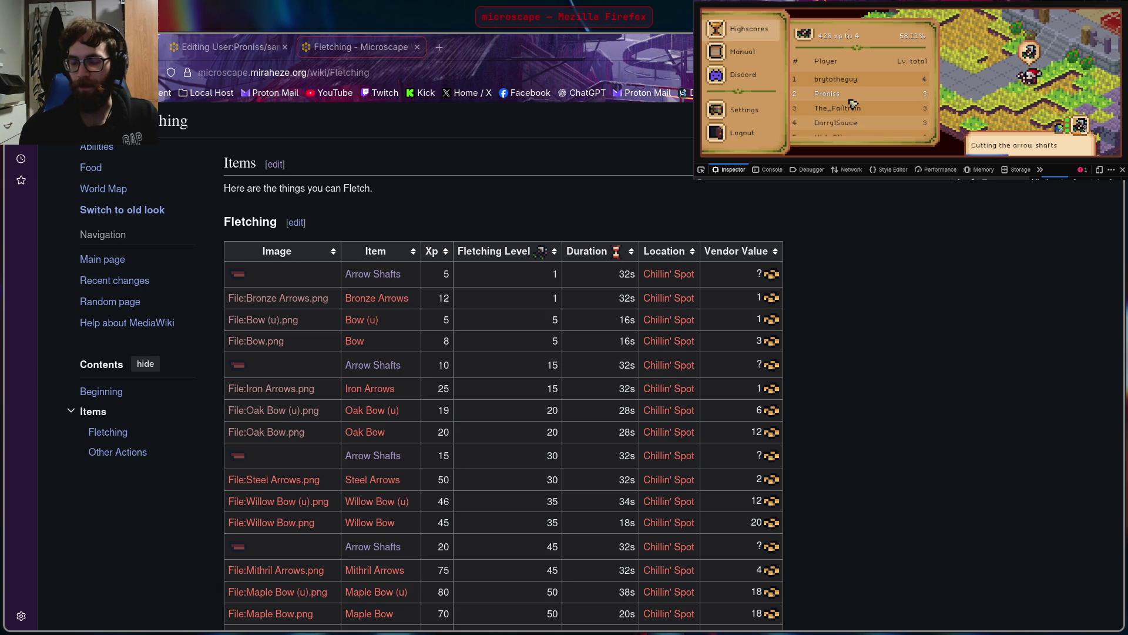
right_click(281, 481)
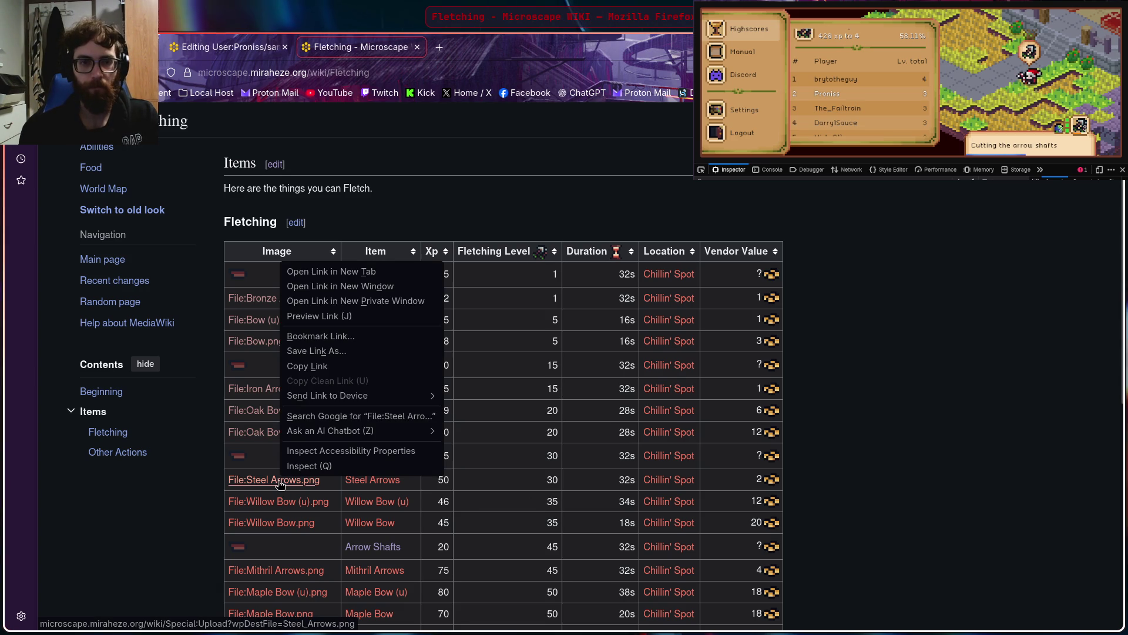
Upload the 191-byte steelArrows PNG from Downloads as Steel_Arrows.png and close its tab
click(351, 273)
click(477, 48)
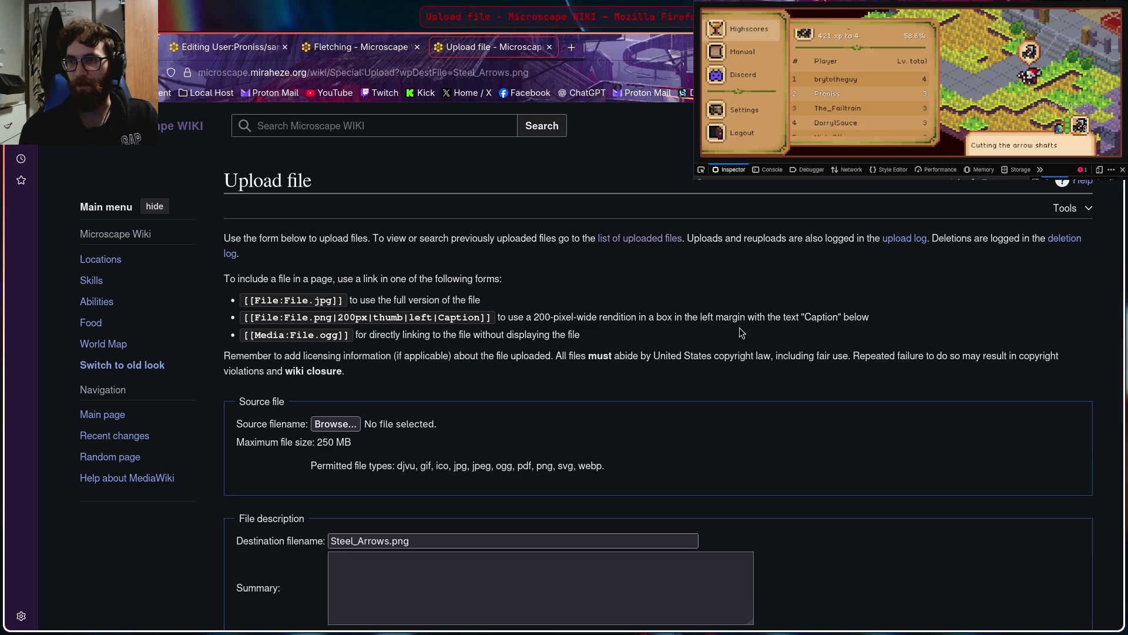
scroll(499, 367, down, 2)
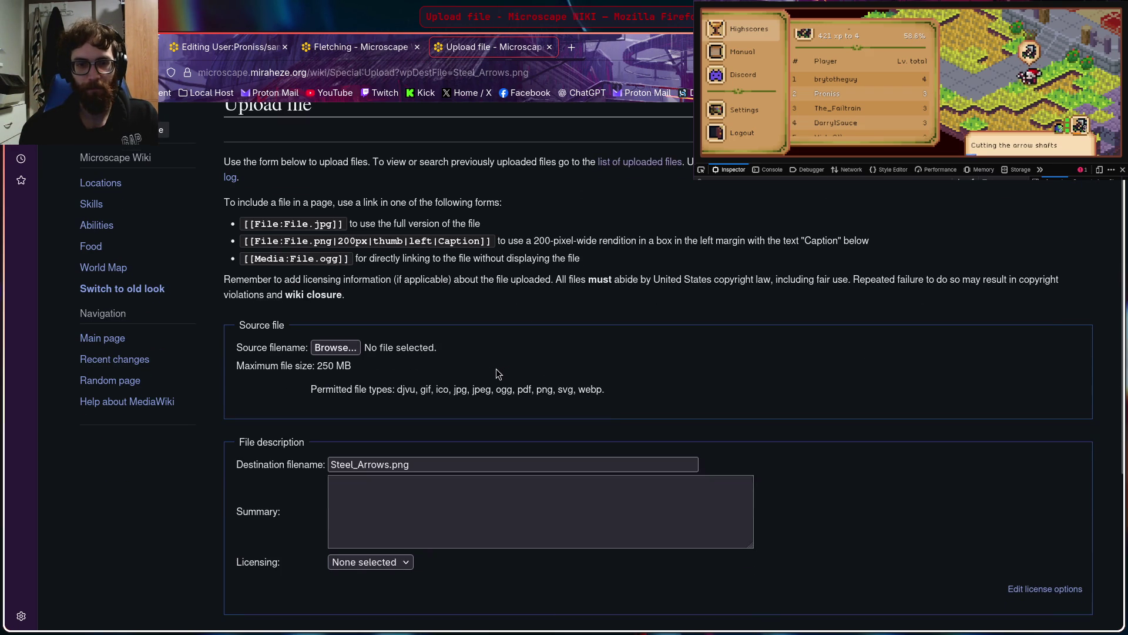
click(331, 348)
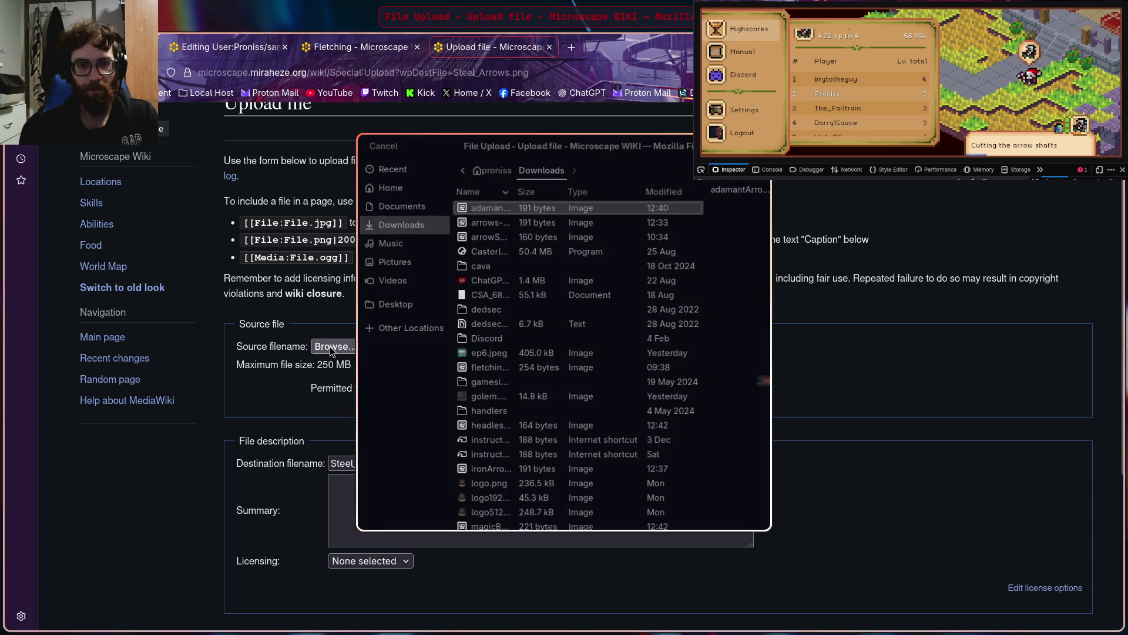
scroll(526, 353, down, 6)
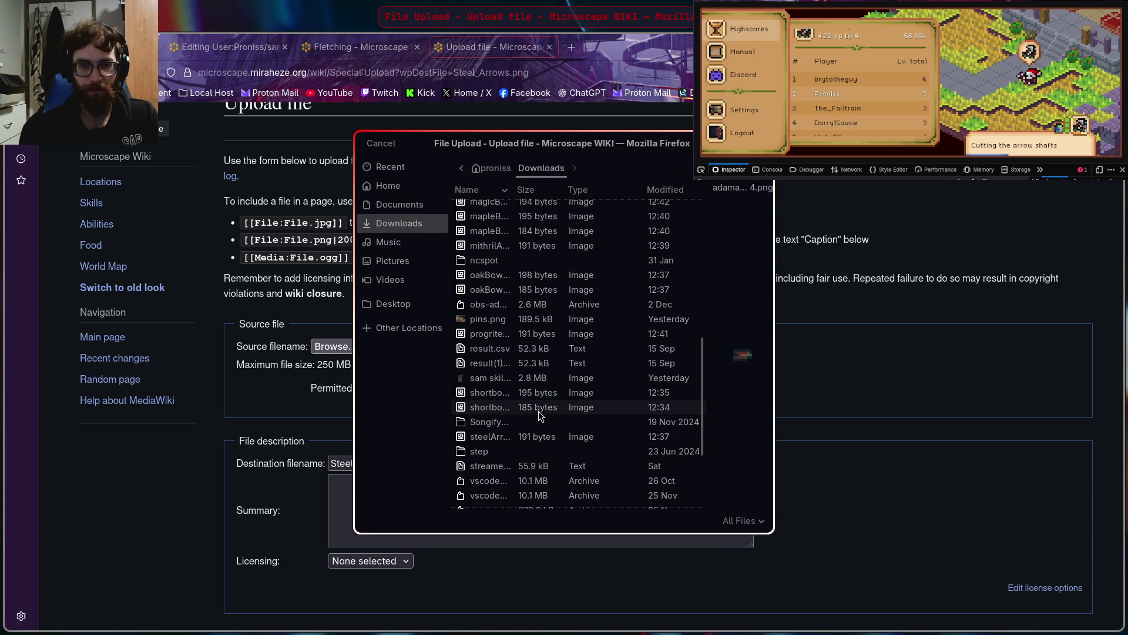
click(516, 441)
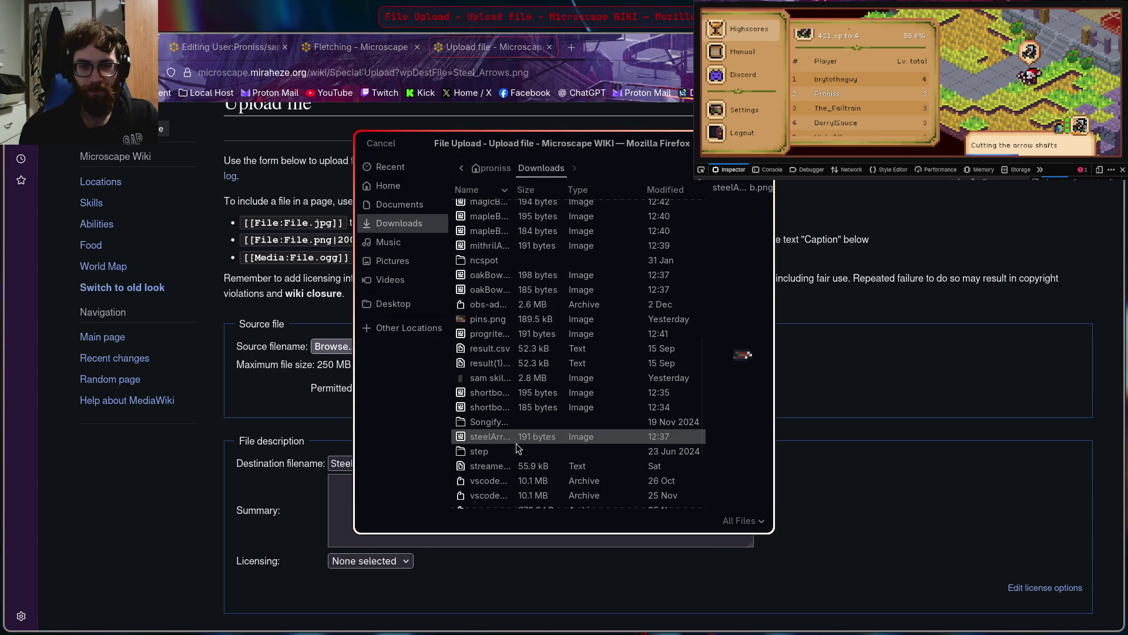
click(754, 143)
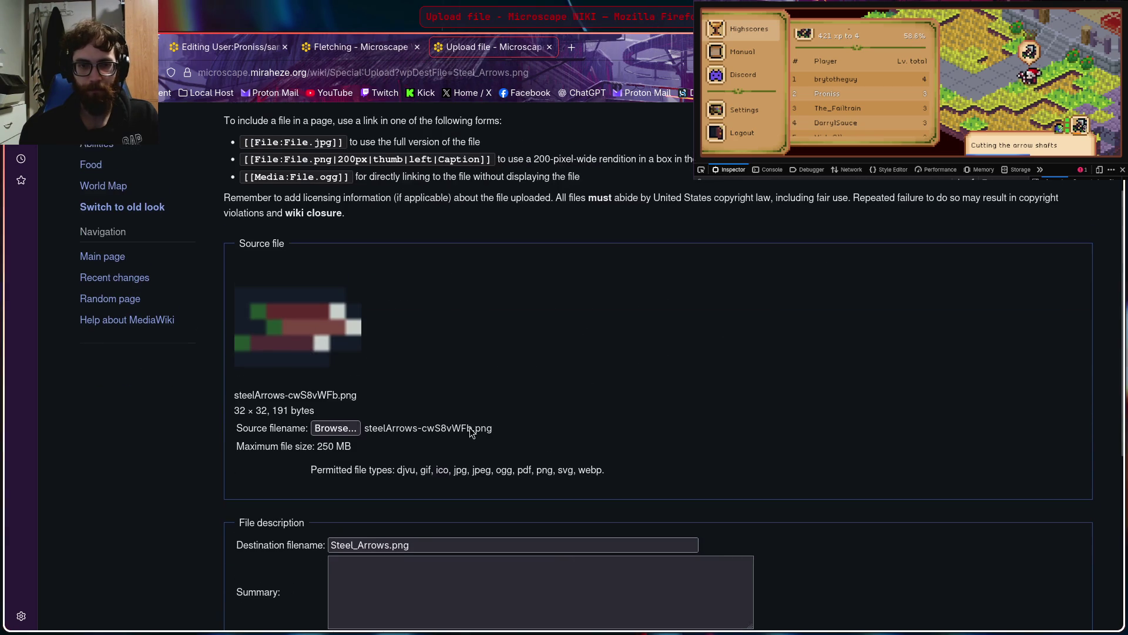
scroll(470, 428, down, 5)
click(254, 480)
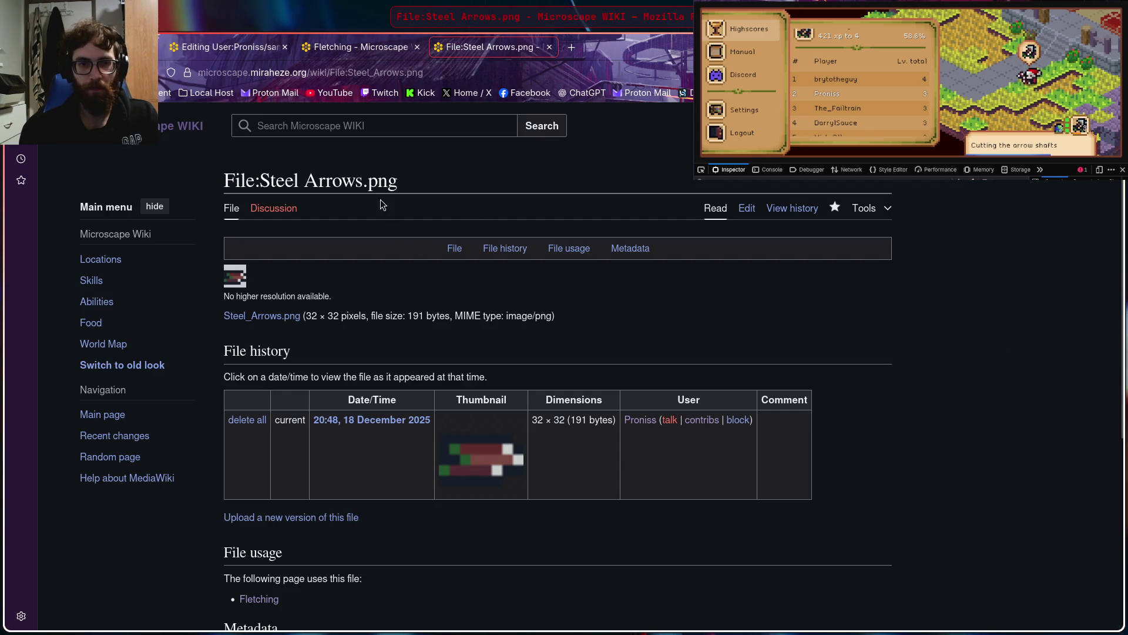
click(549, 51)
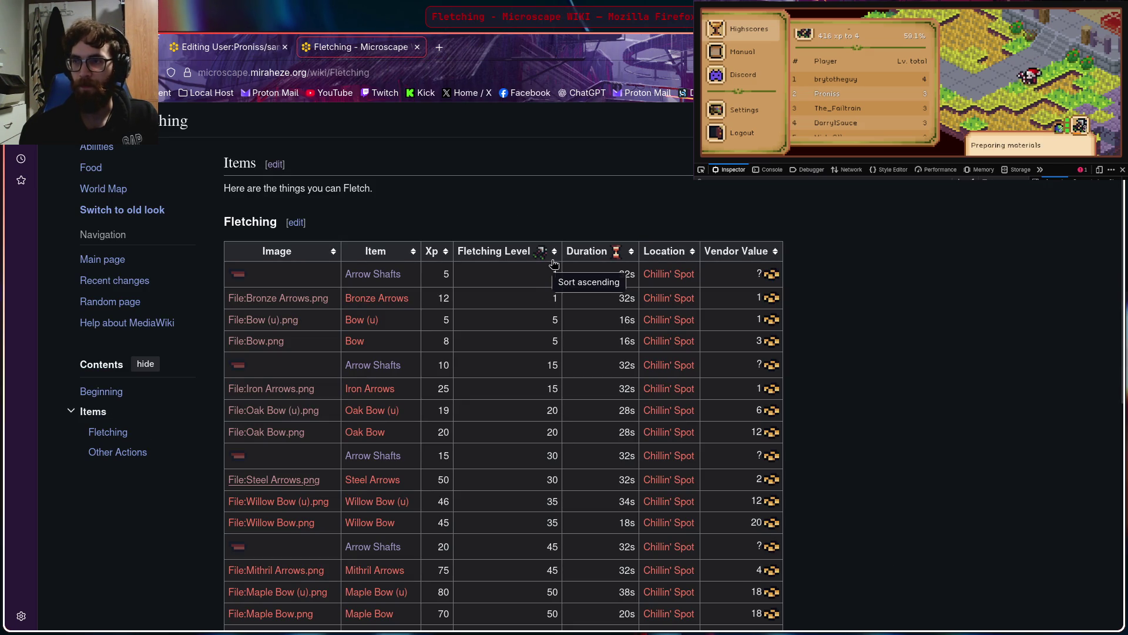
Upload the 184-byte willowBowU PNG to File:Willow Bow (u).png and return to the Fletching table
scroll(822, 93, up, 2)
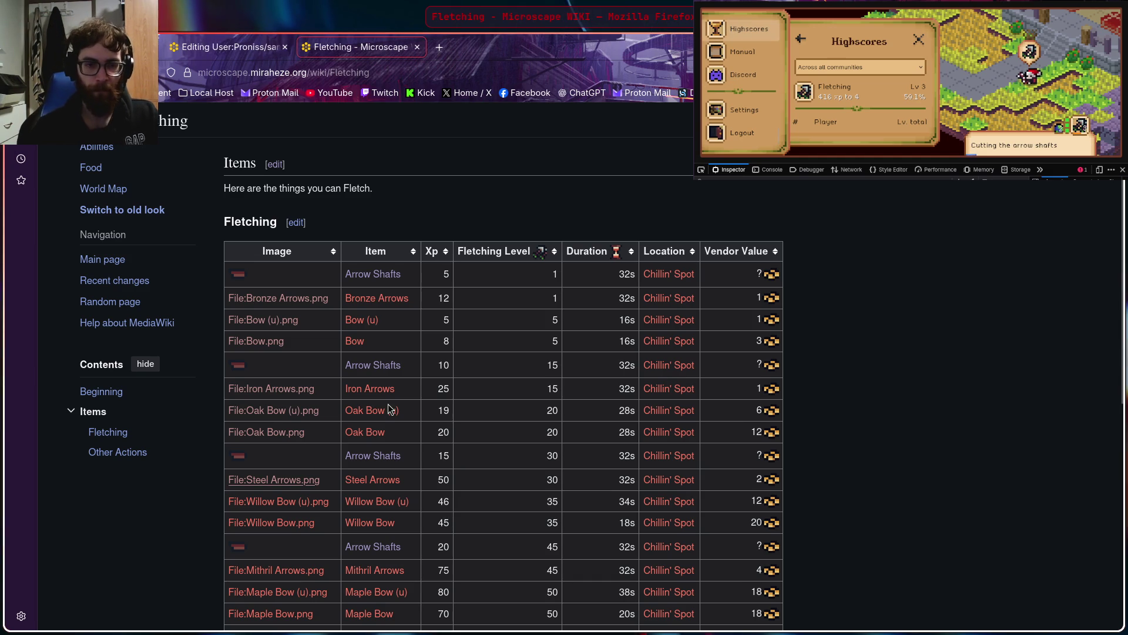
right_click(295, 504)
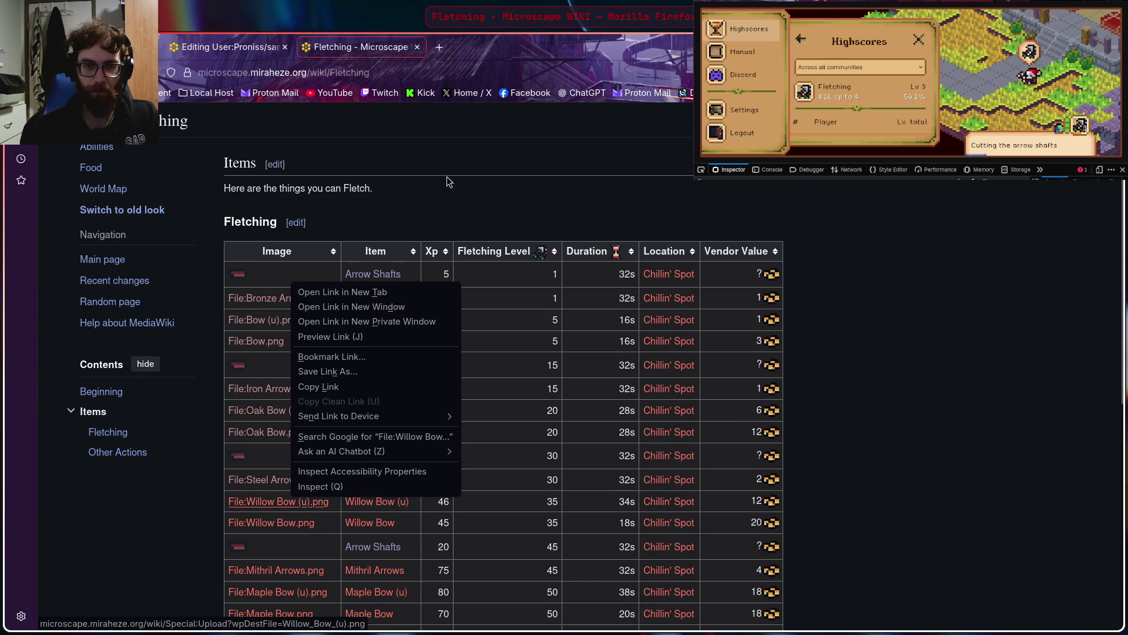
click(379, 292)
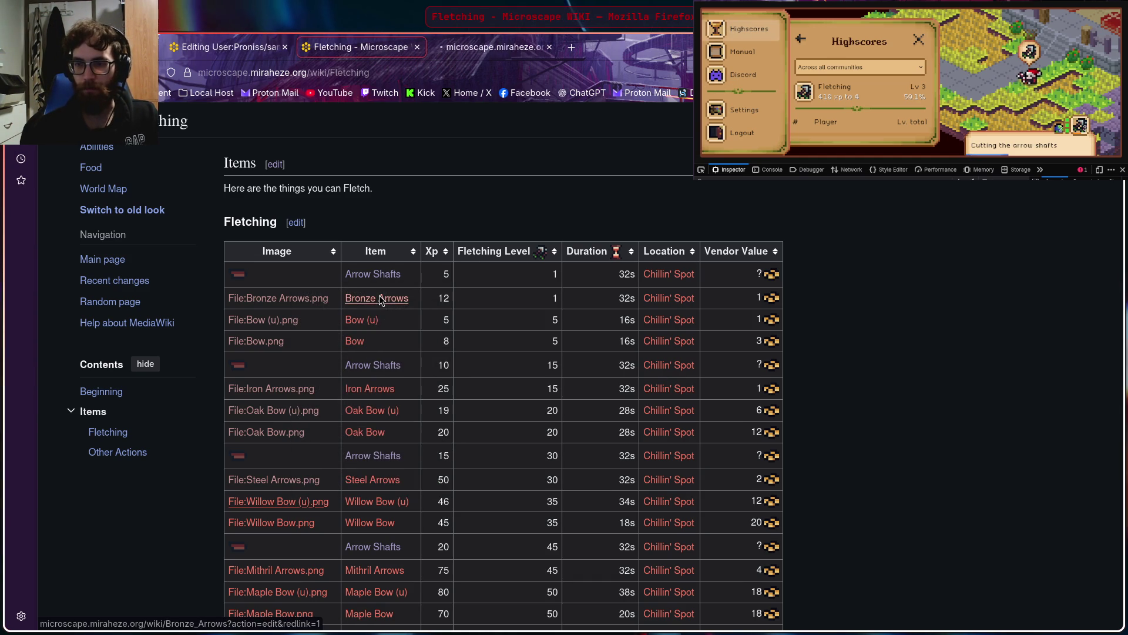
click(499, 55)
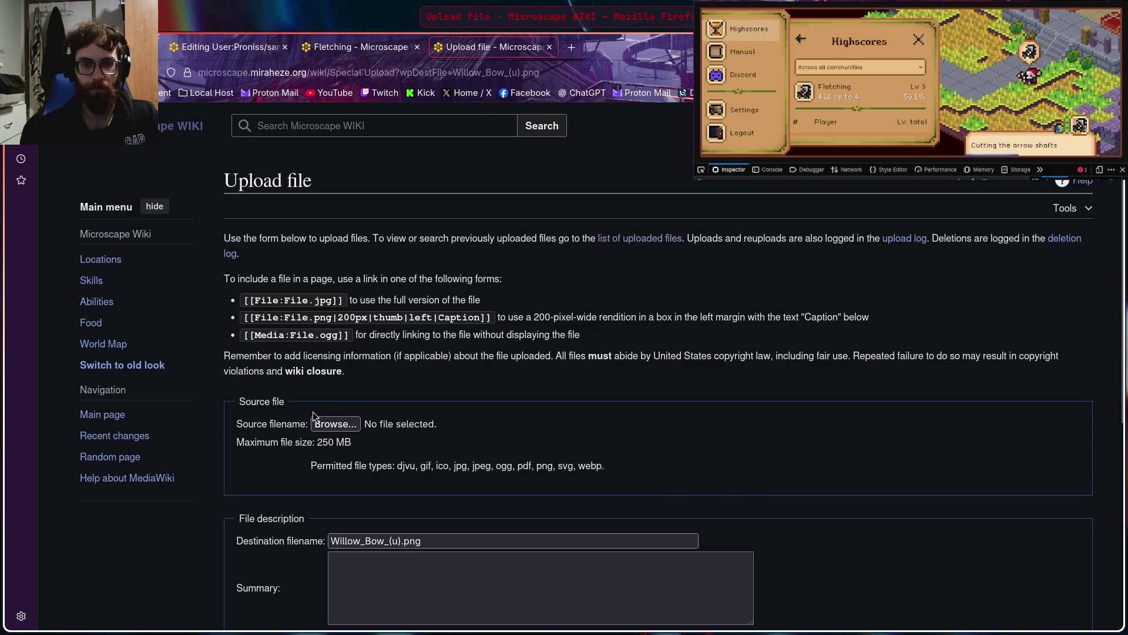
click(335, 424)
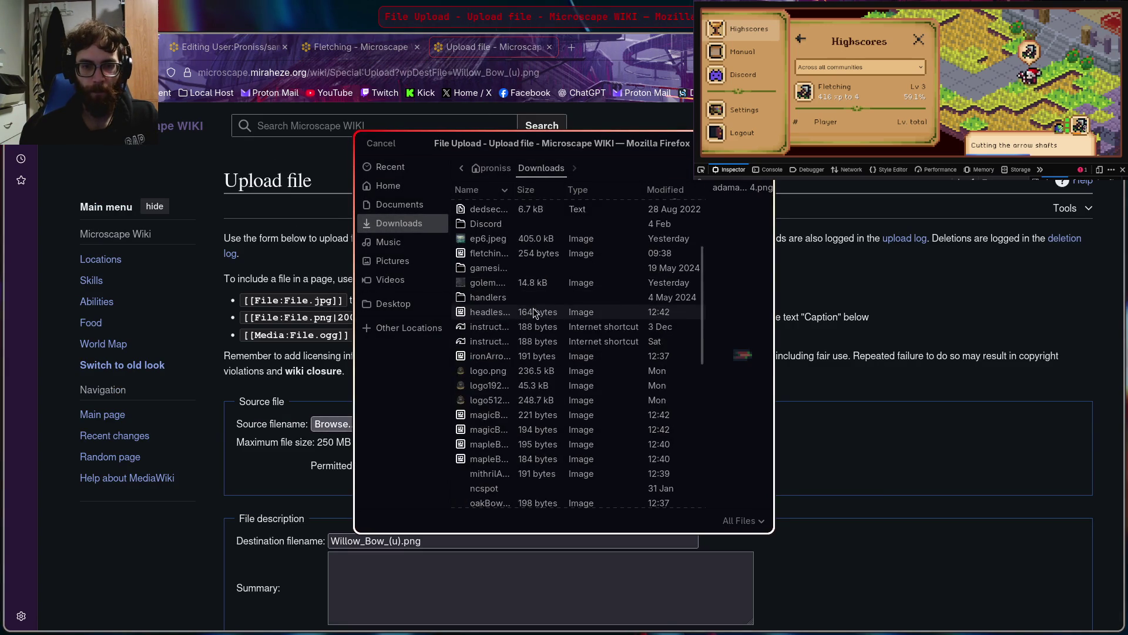
scroll(534, 308, down, 10)
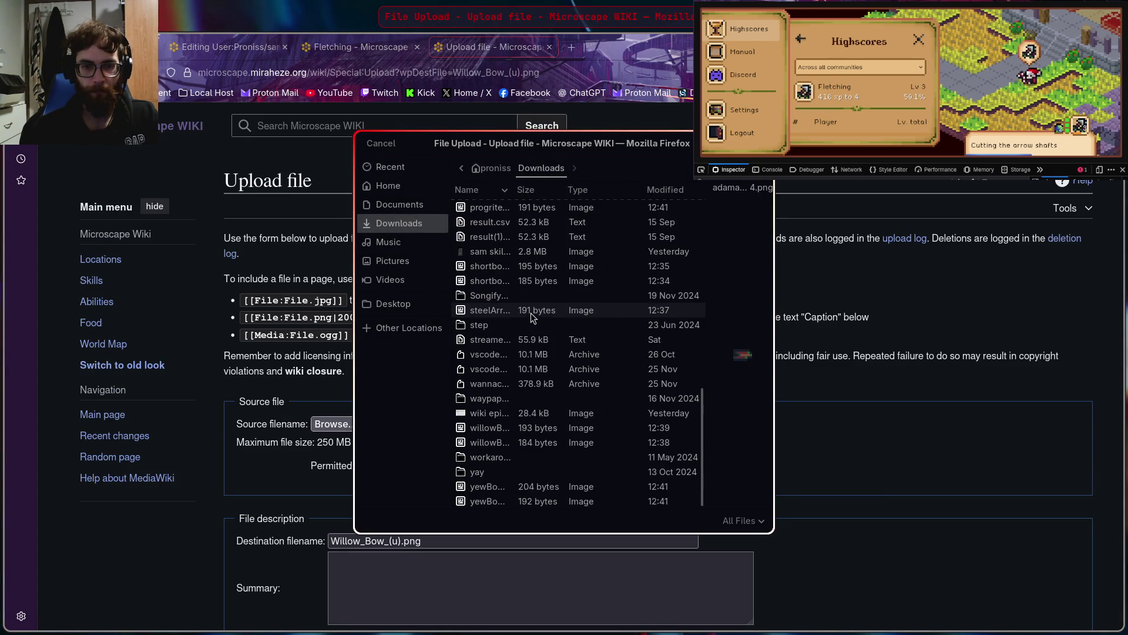
click(497, 442)
scroll(742, 352, down, 2)
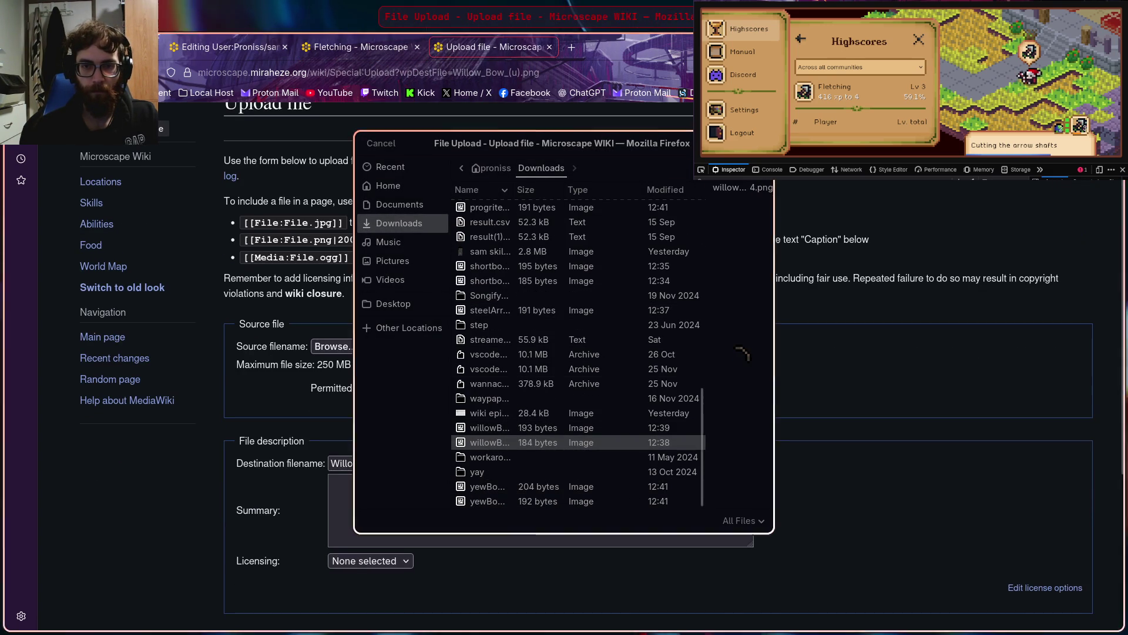
scroll(601, 301, down, 6)
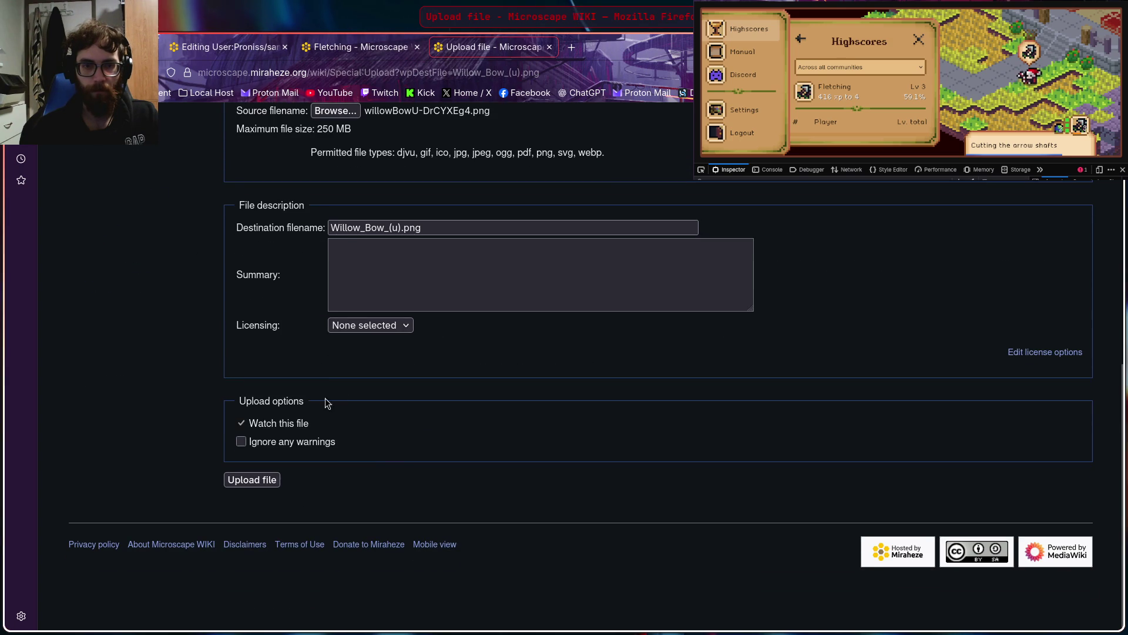
click(246, 480)
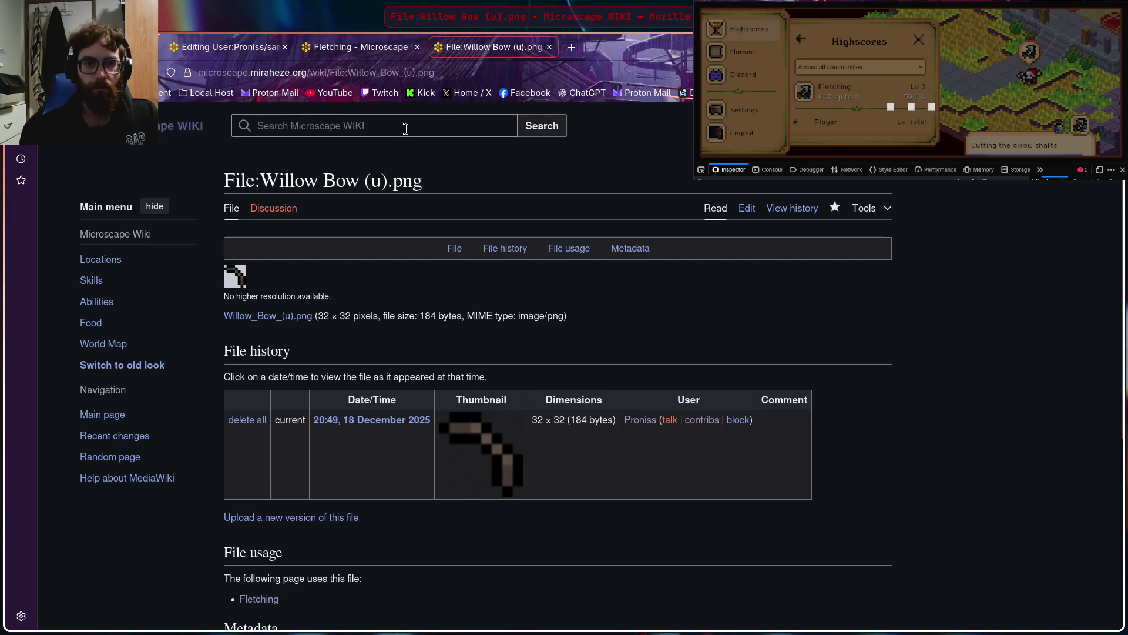
click(549, 46)
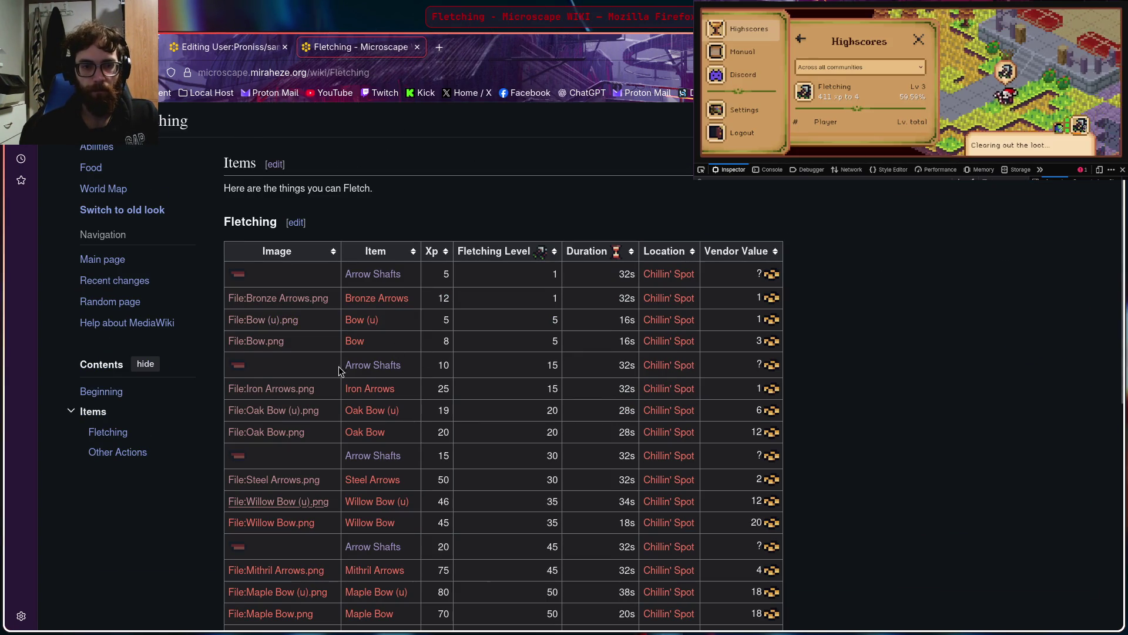
Open the upload form for File:Willow Bow.png in a new tab
scroll(338, 366, down, 2)
right_click(285, 444)
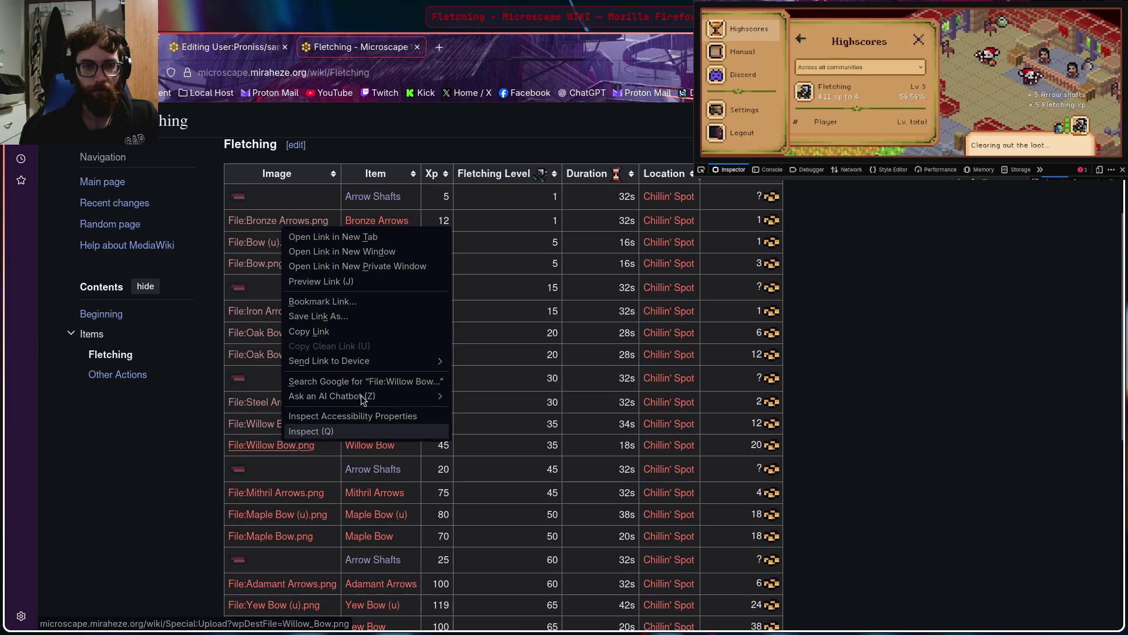
click(334, 237)
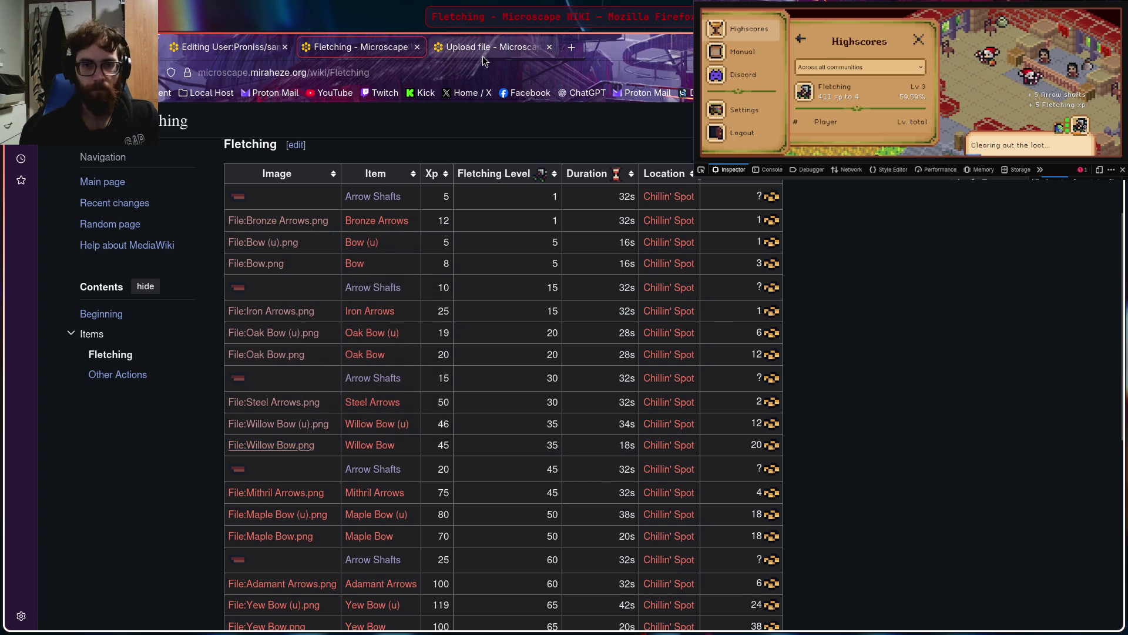
click(482, 55)
Upload the 193-byte willowBow-D3b4AI-W.png icon and close the file tab
click(333, 428)
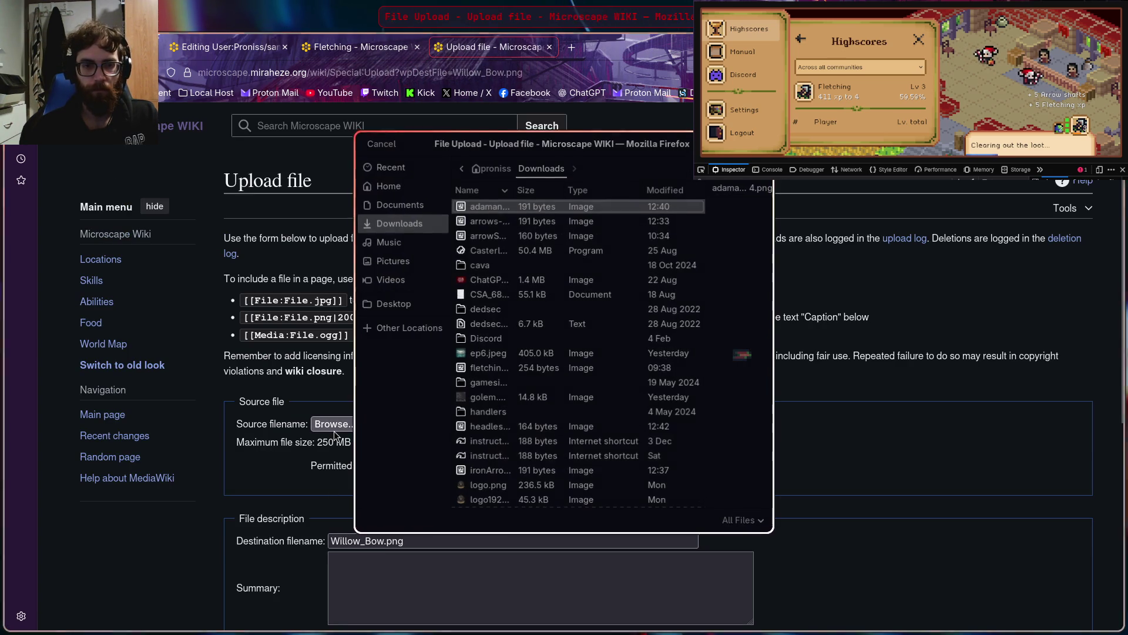
scroll(587, 376, down, 10)
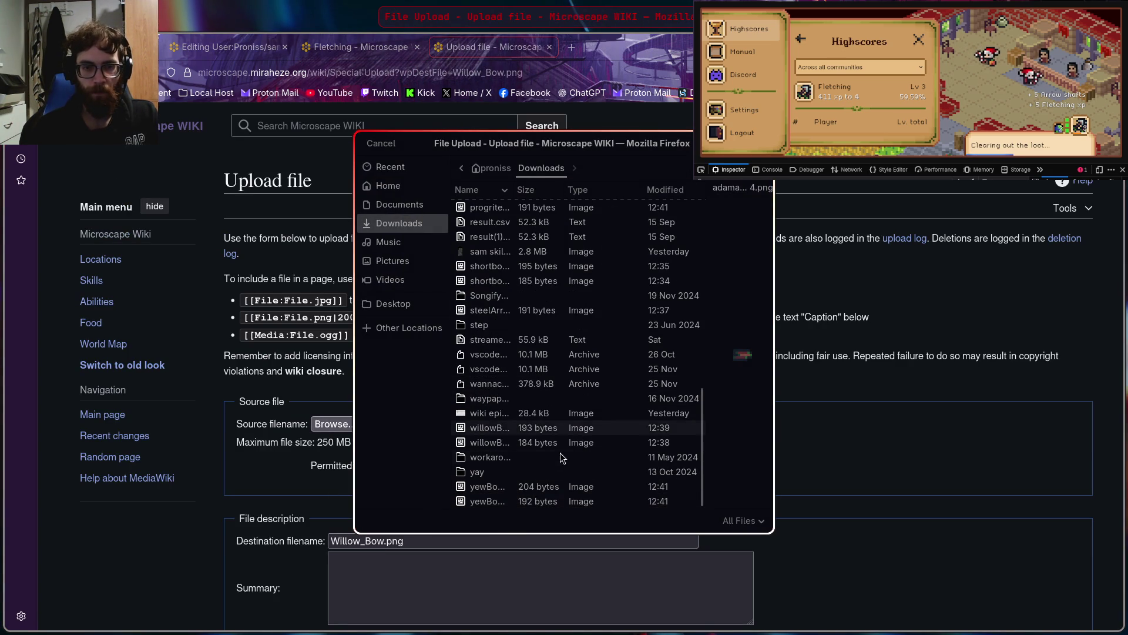
click(515, 443)
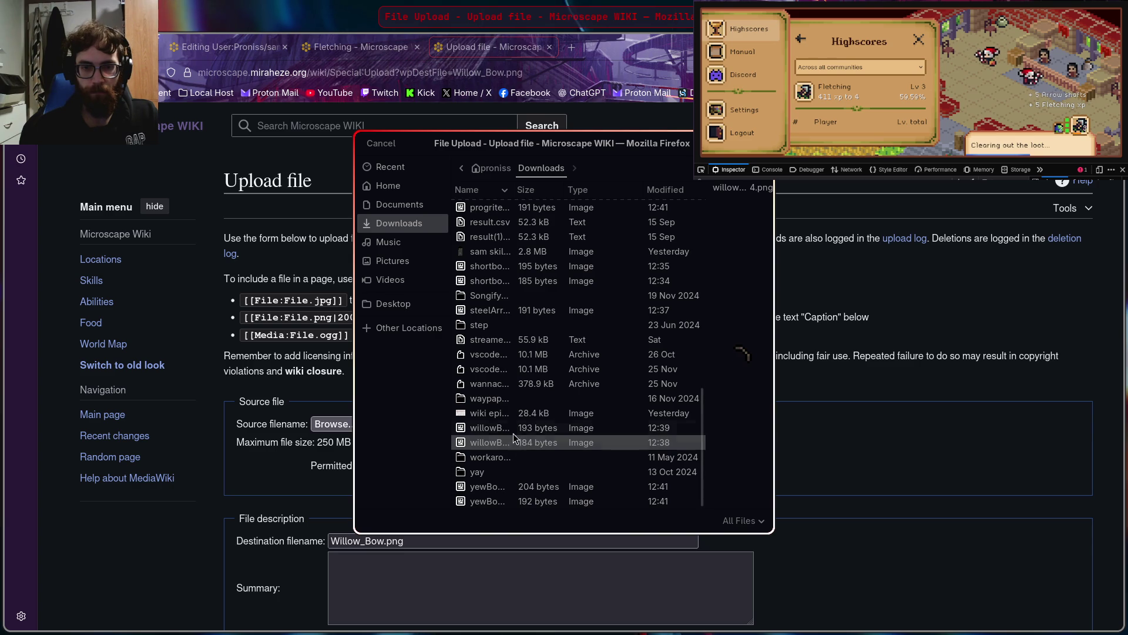
click(512, 427)
key(Return)
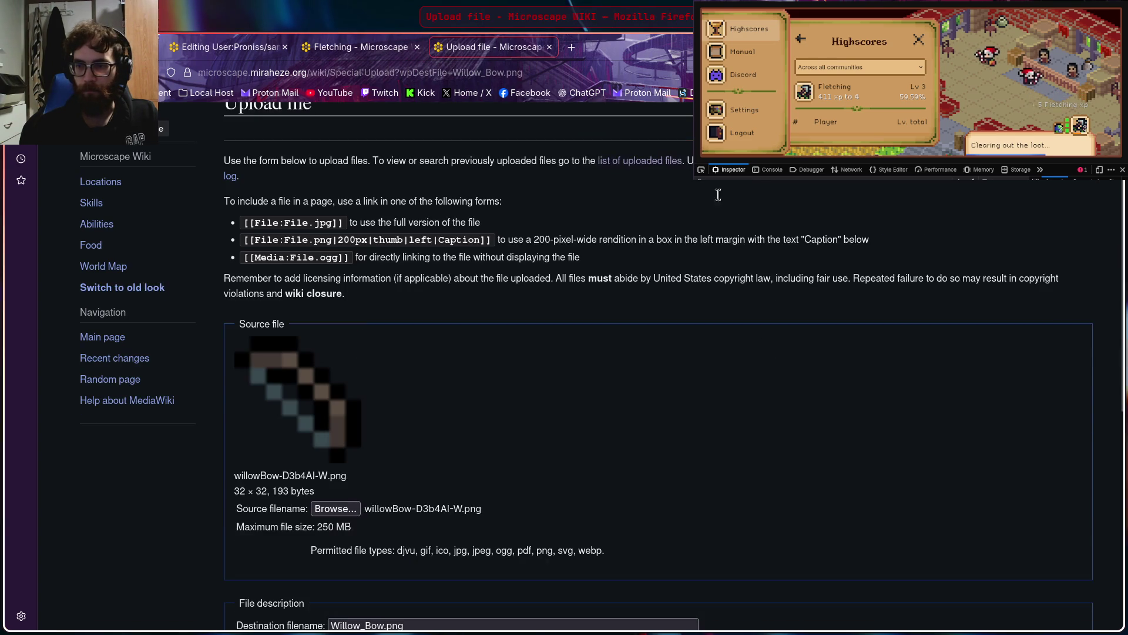
scroll(468, 426, down, 7)
click(250, 480)
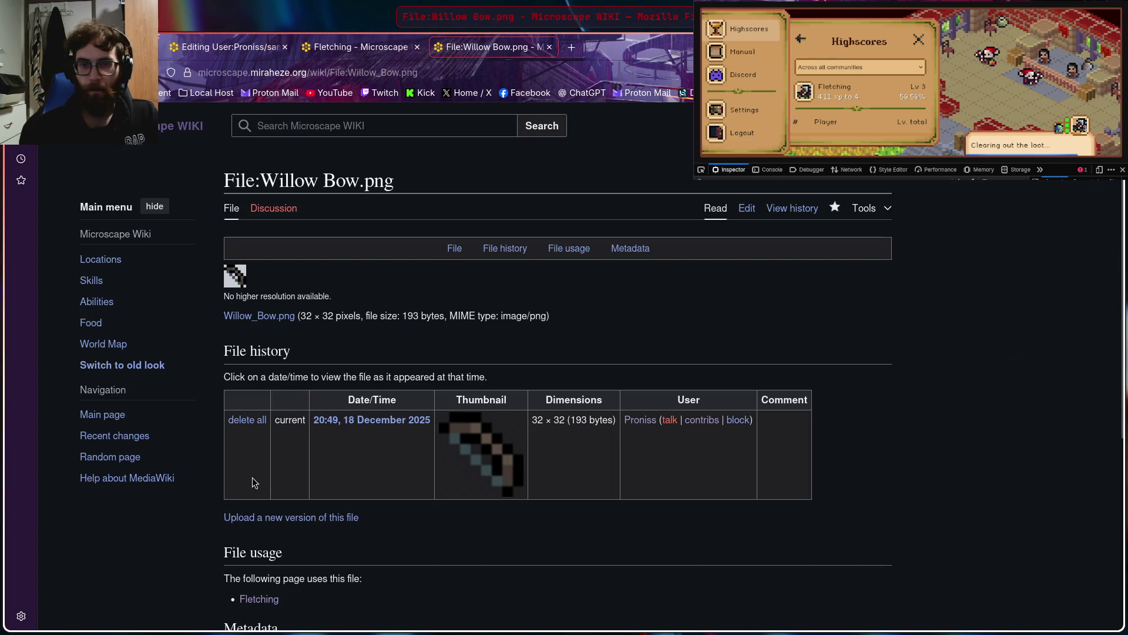
click(549, 47)
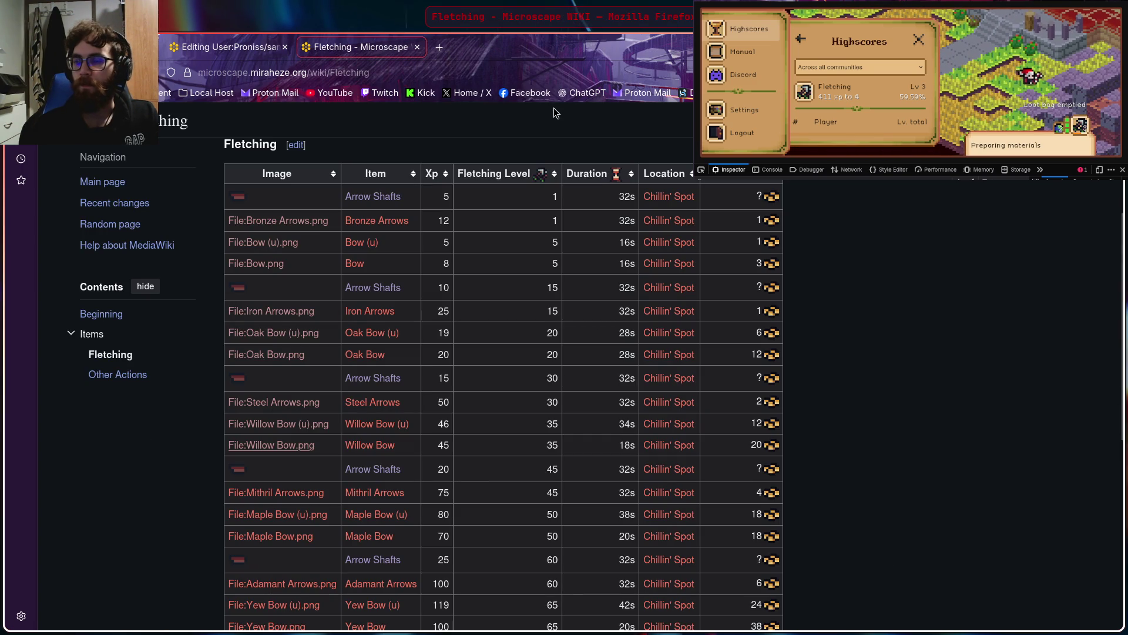
Open the upload form for File:Mithril Arrows.png in a new tab
click(903, 99)
scroll(860, 96, down, 2)
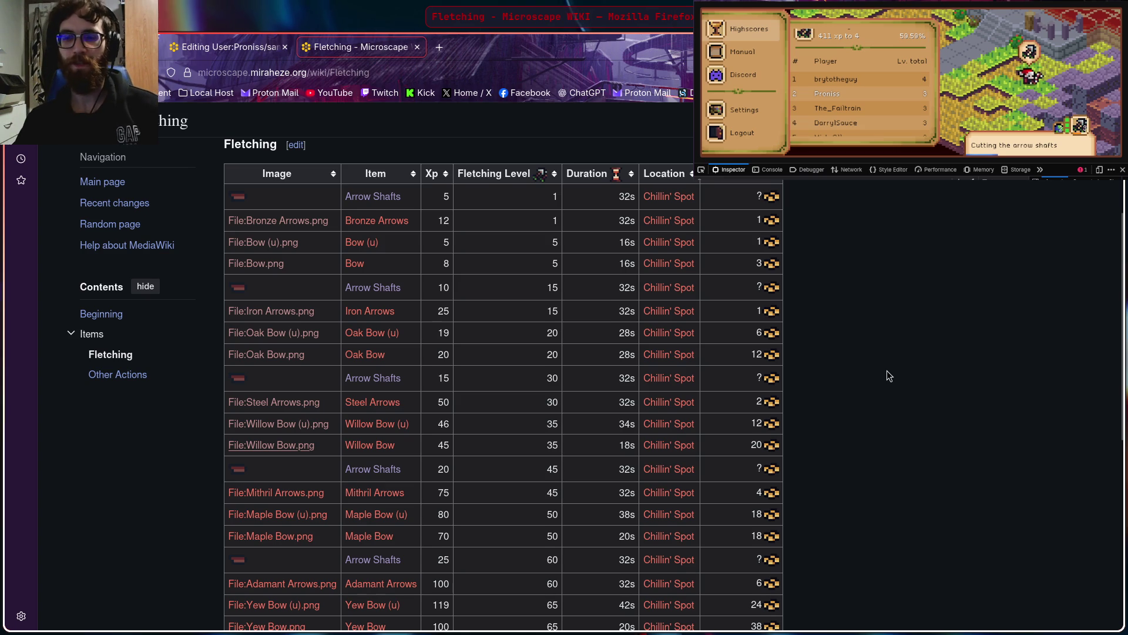
scroll(887, 373, down, 3)
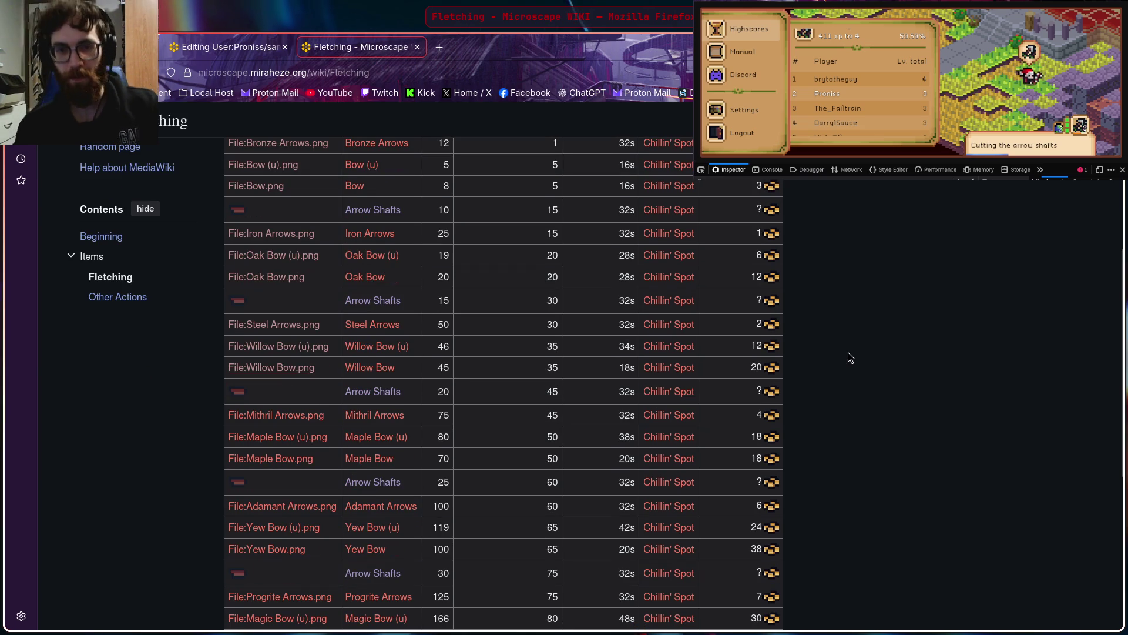
right_click(258, 422)
click(326, 211)
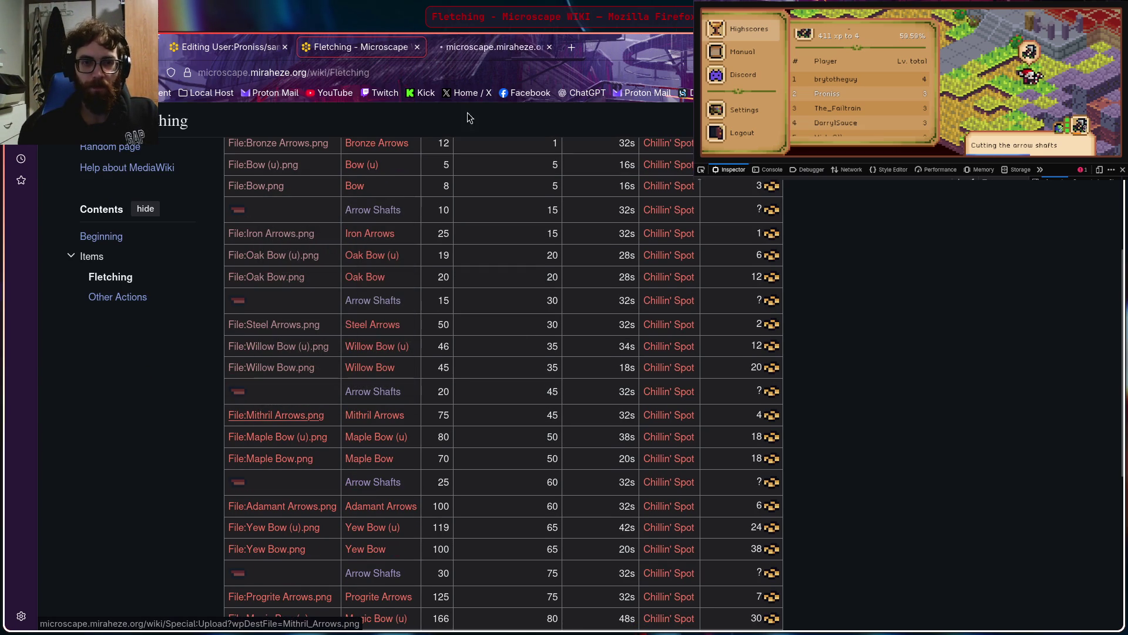
click(481, 48)
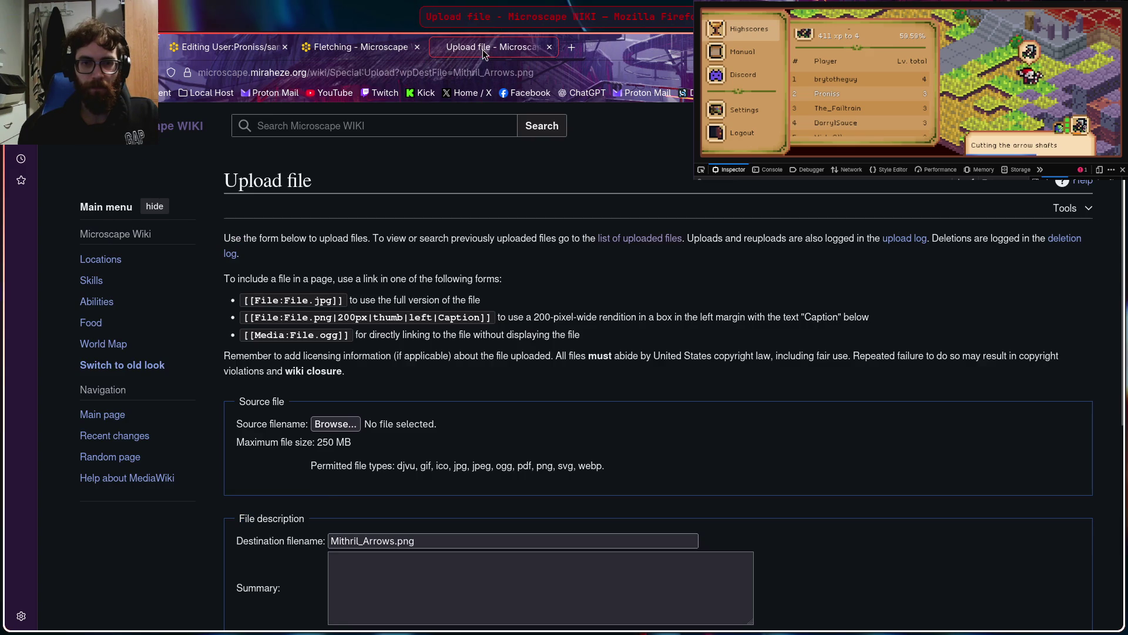
Upload the 191-byte mithrilArrows-DxOCSk23.png icon and close the file tab
click(336, 430)
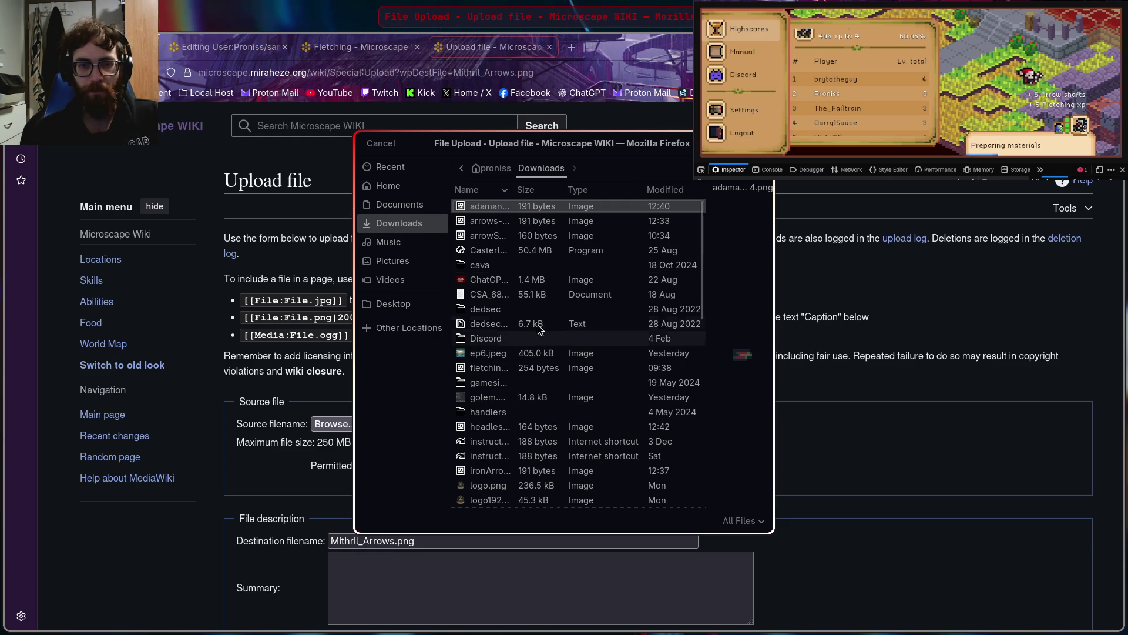
scroll(533, 328, down, 3)
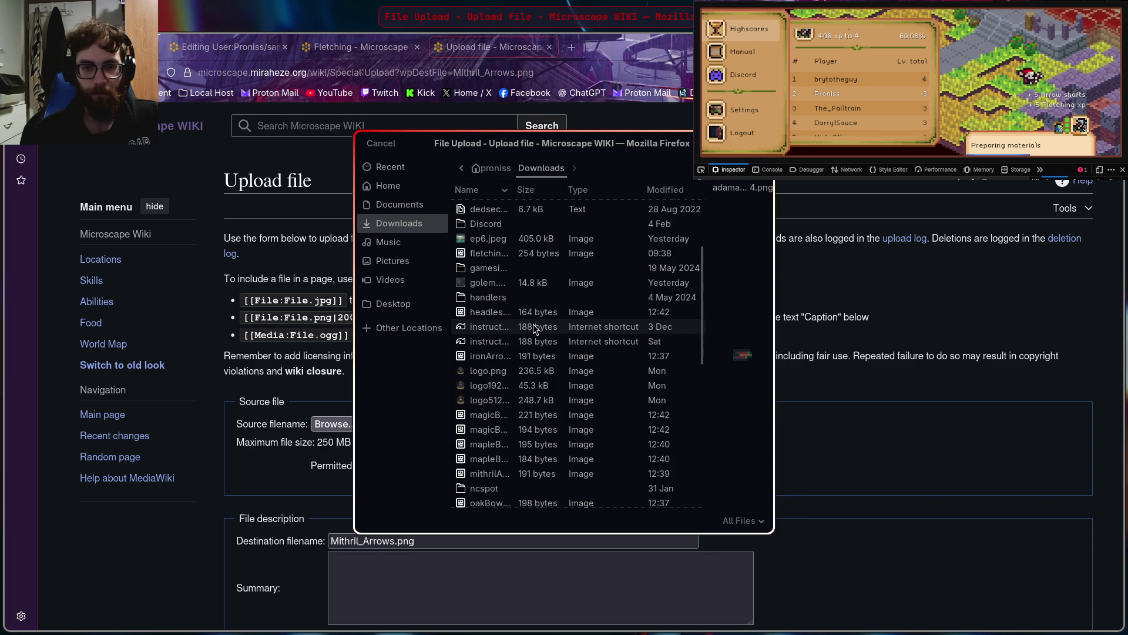
click(506, 477)
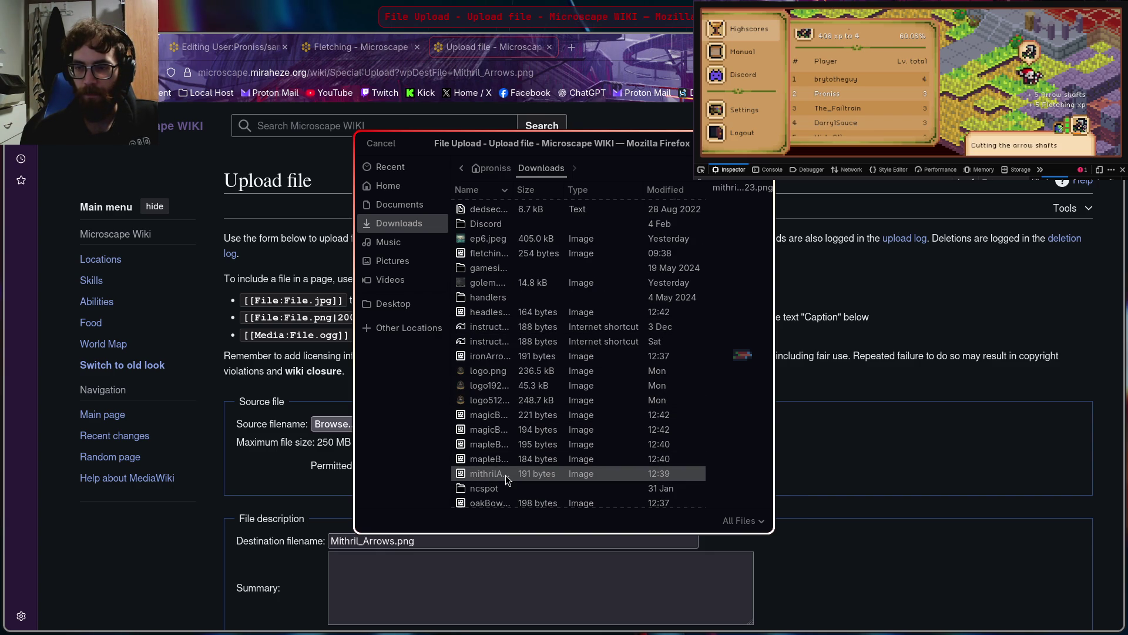
scroll(929, 364, down, 1)
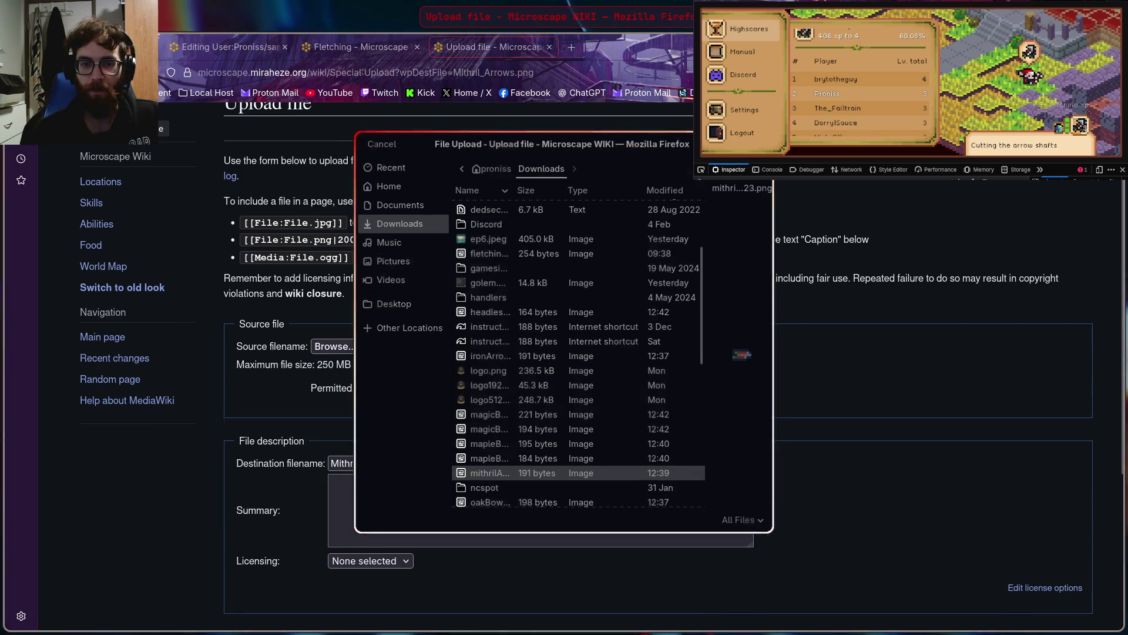
key(Return)
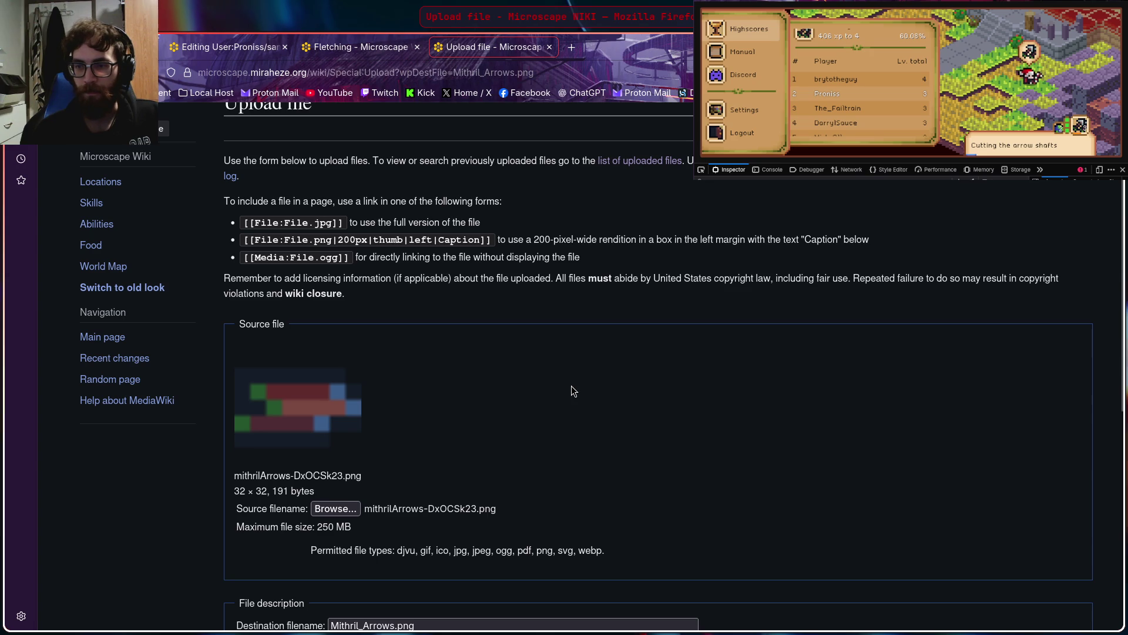
scroll(527, 402, down, 5)
click(245, 482)
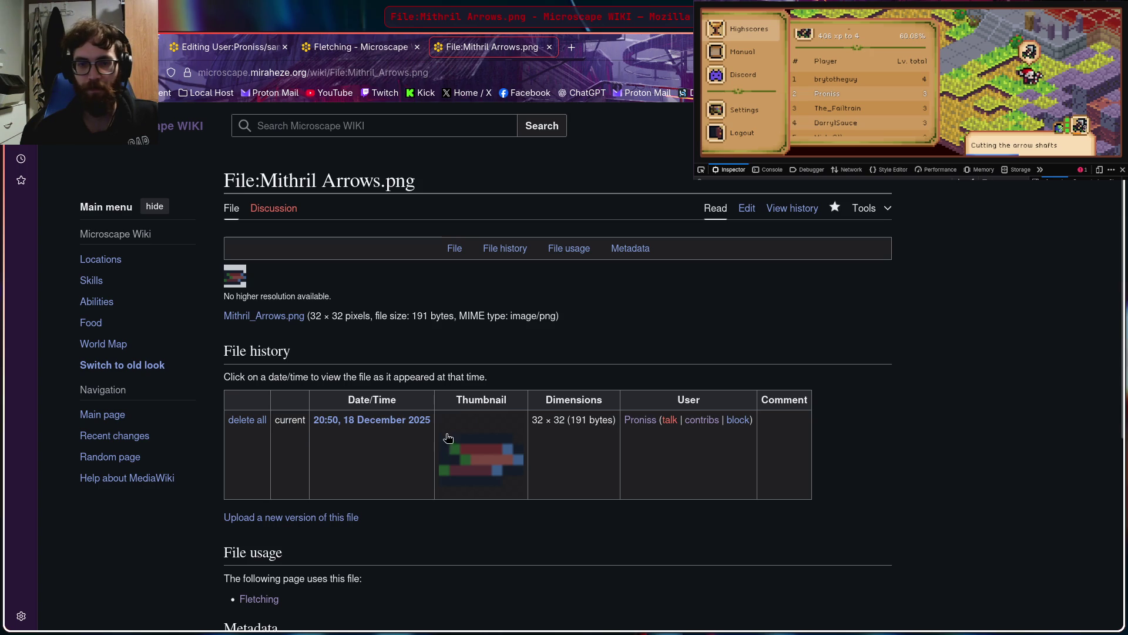
scroll(447, 376, down, 4)
scroll(389, 389, up, 4)
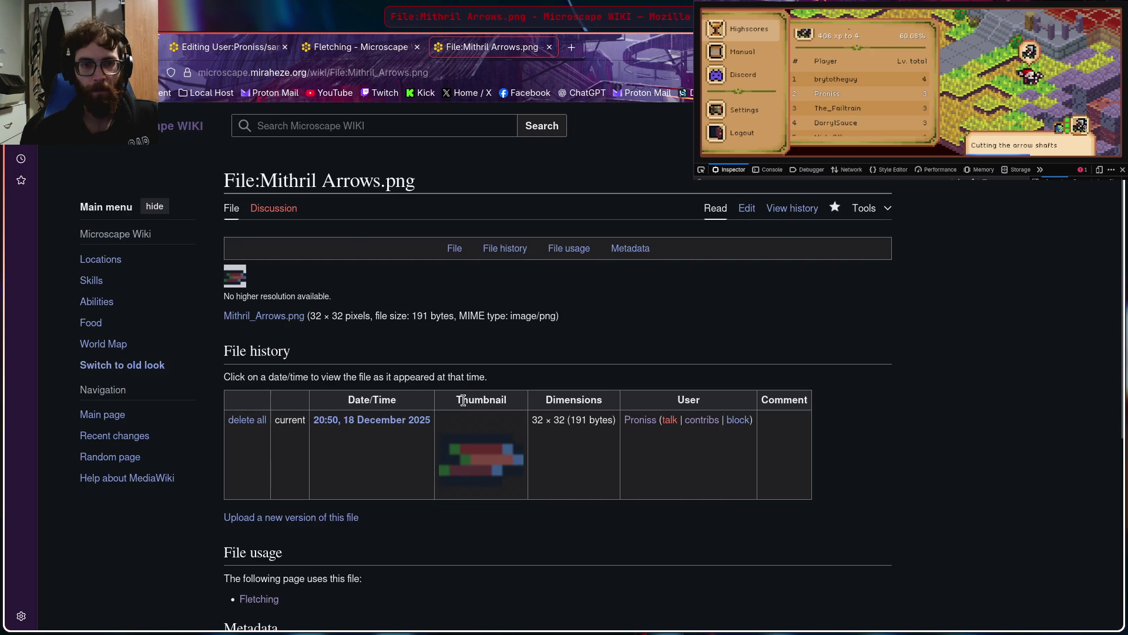
click(550, 47)
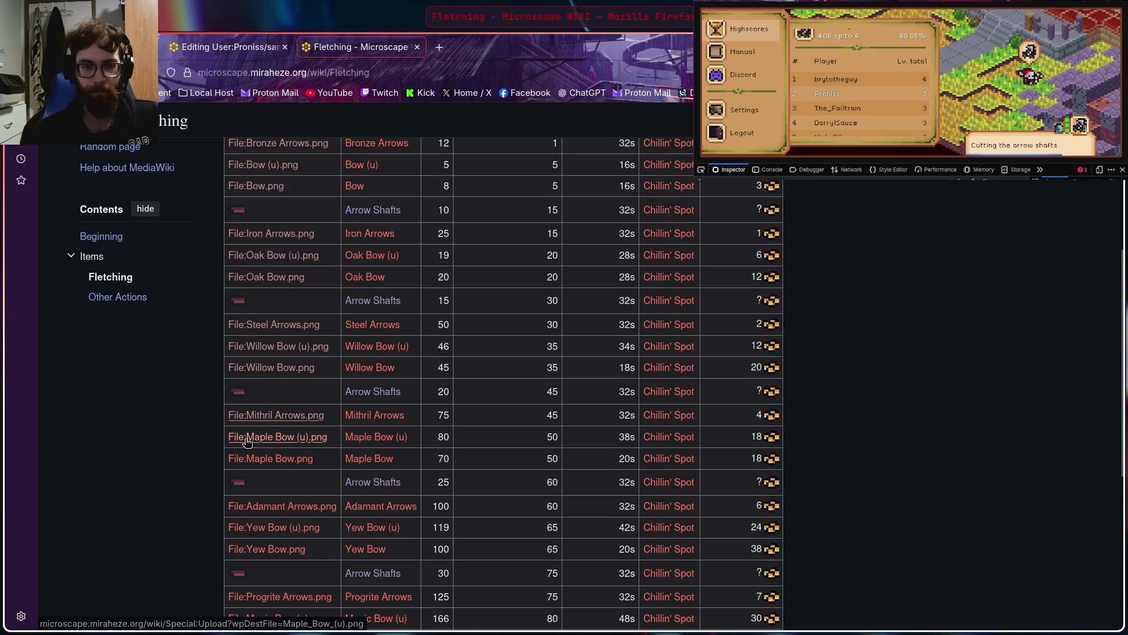
Upload the 184-byte maple bow icon as File:Maple Bow (u).png and close its tab
right_click(271, 437)
click(356, 228)
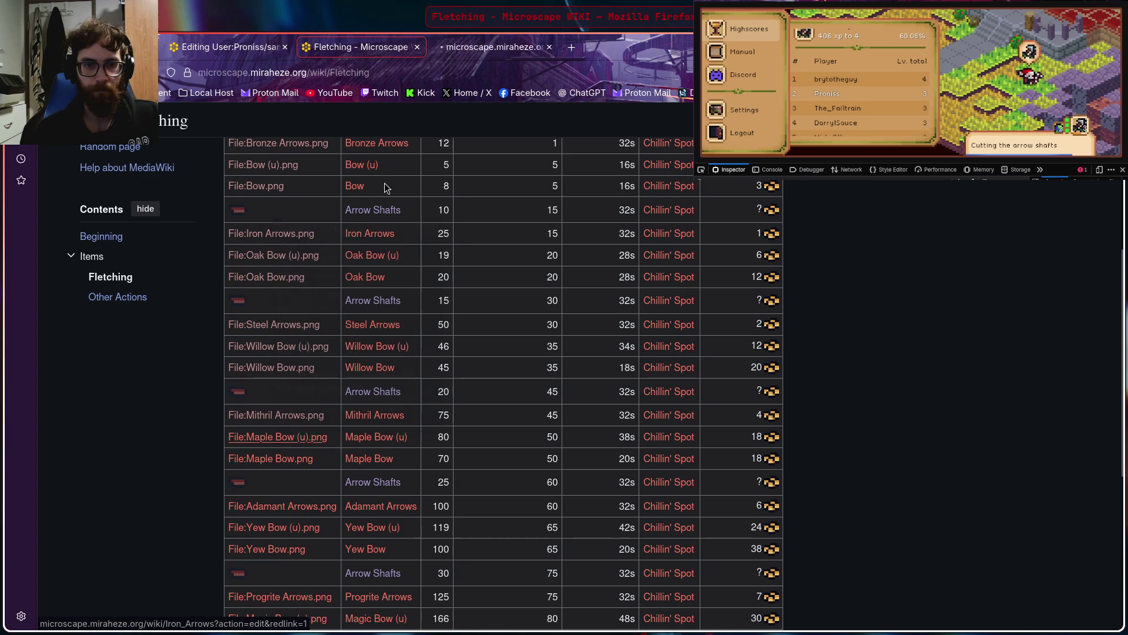
click(462, 49)
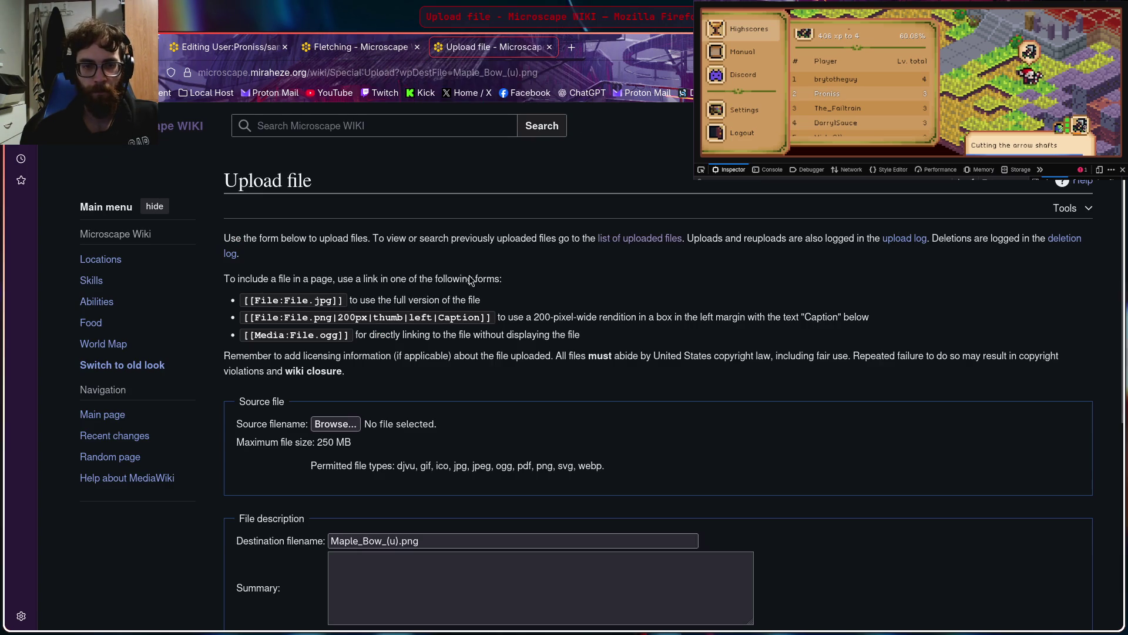
click(332, 425)
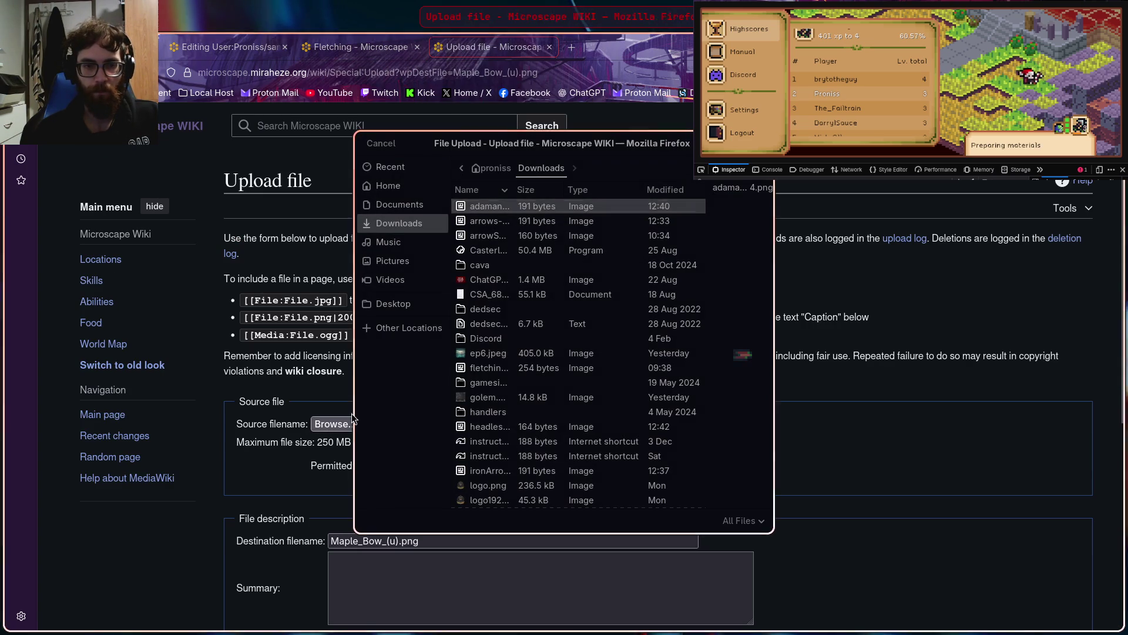
scroll(530, 308, down, 4)
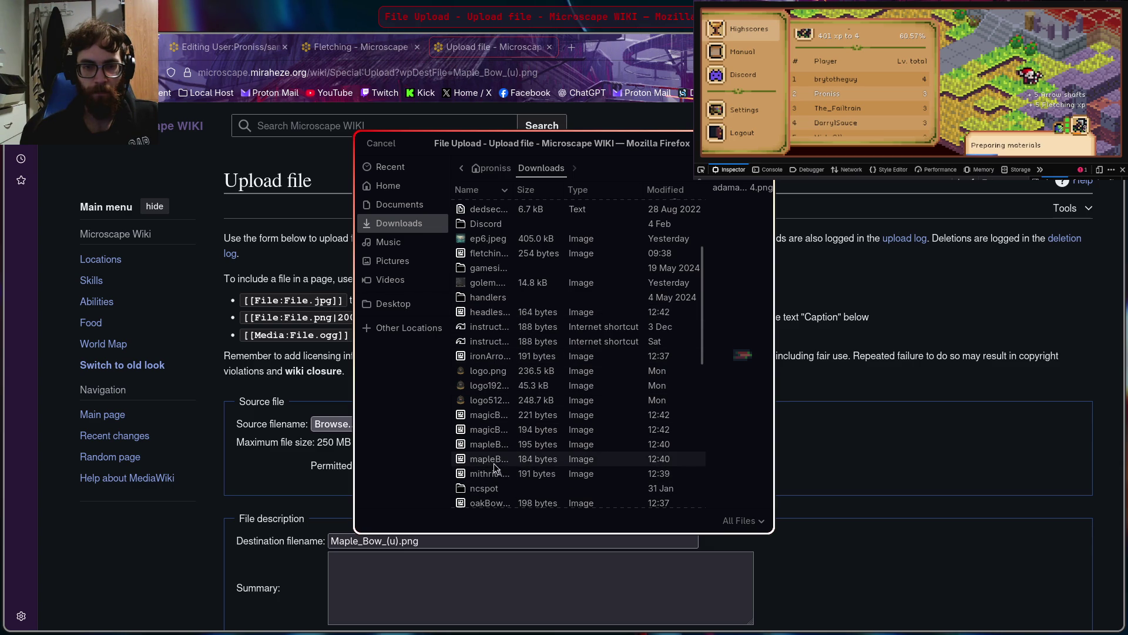
click(494, 460)
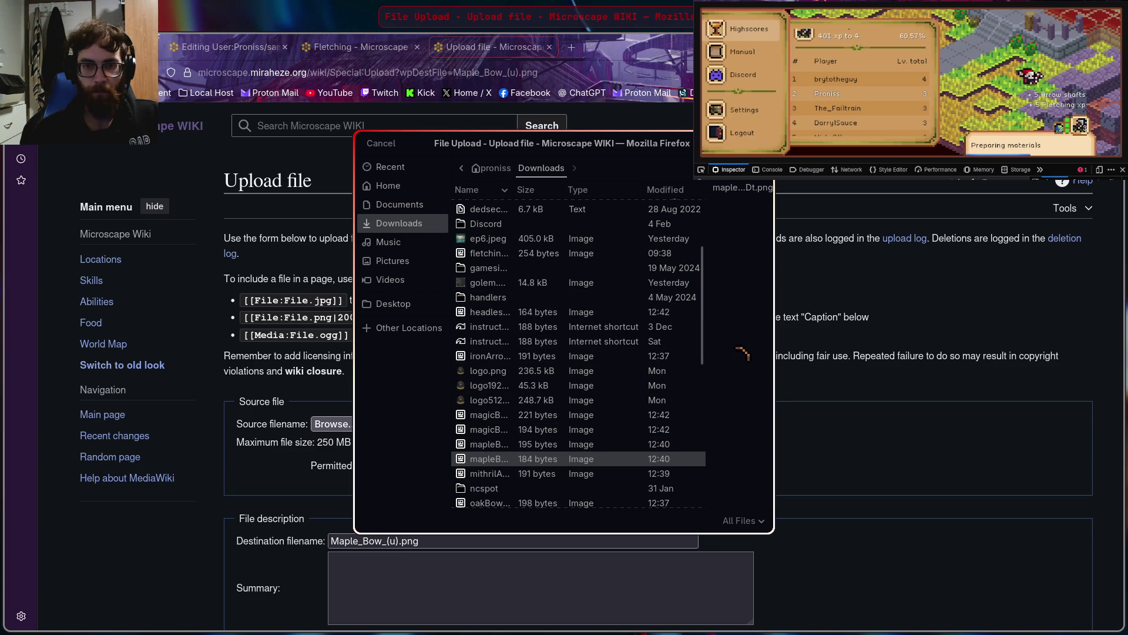
click(742, 143)
scroll(470, 300, down, 7)
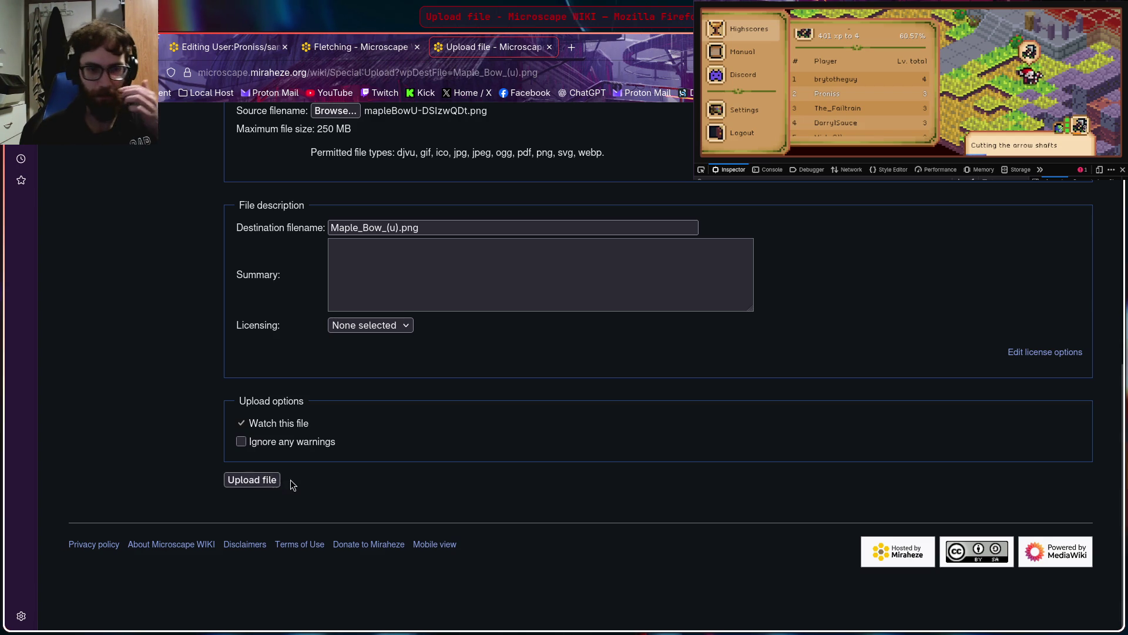
click(265, 486)
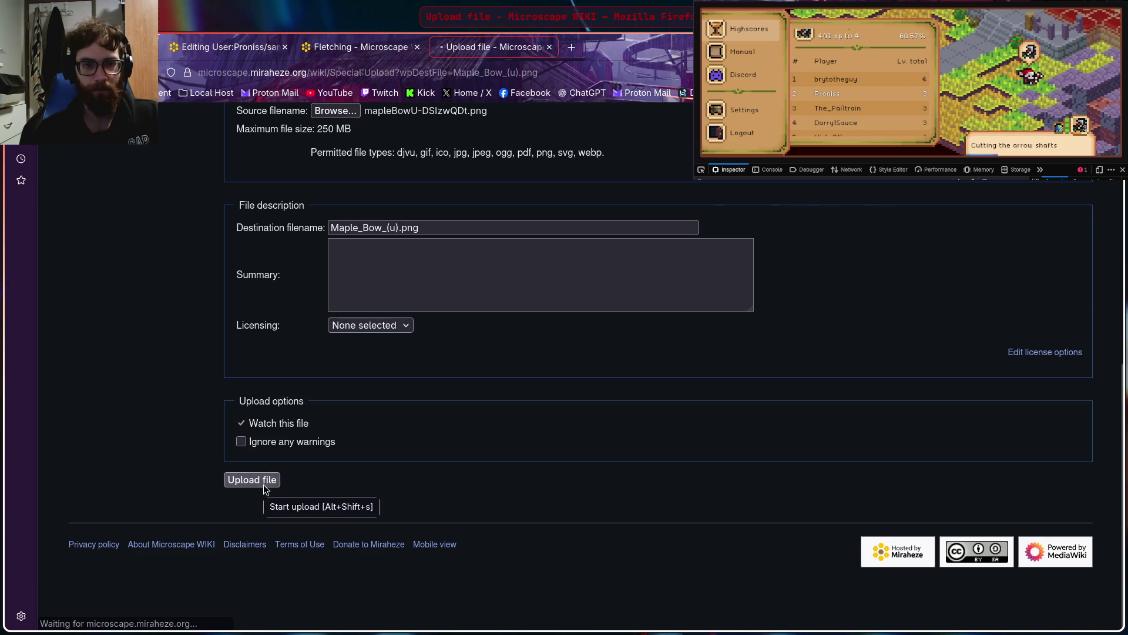
click(551, 47)
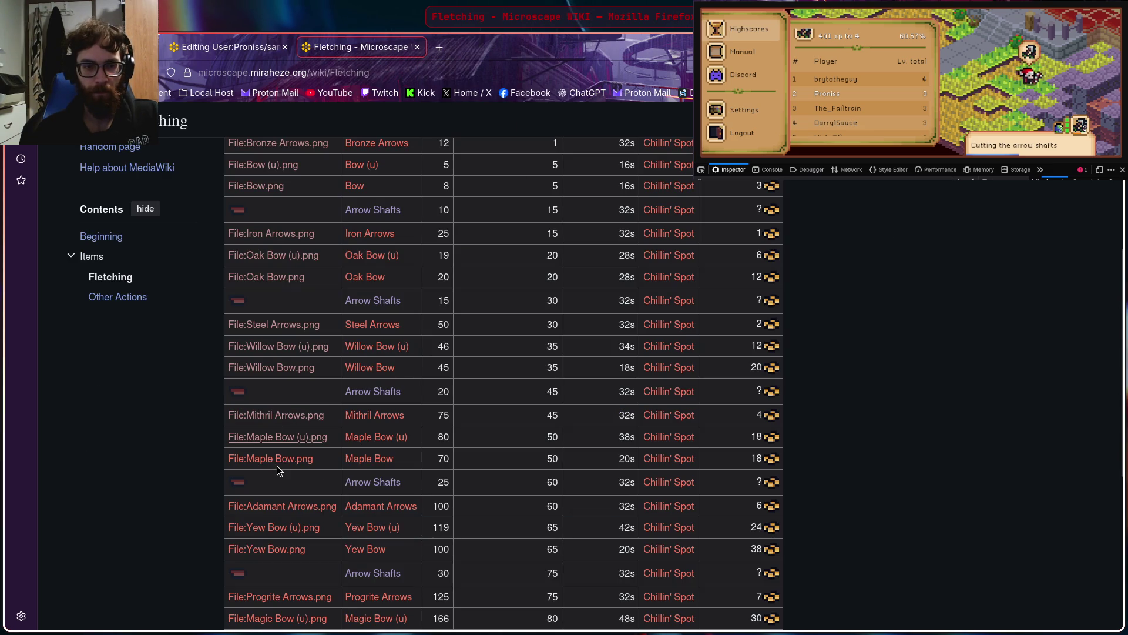
Open the upload form for File:Maple Bow.png in a new tab
right_click(276, 462)
click(354, 253)
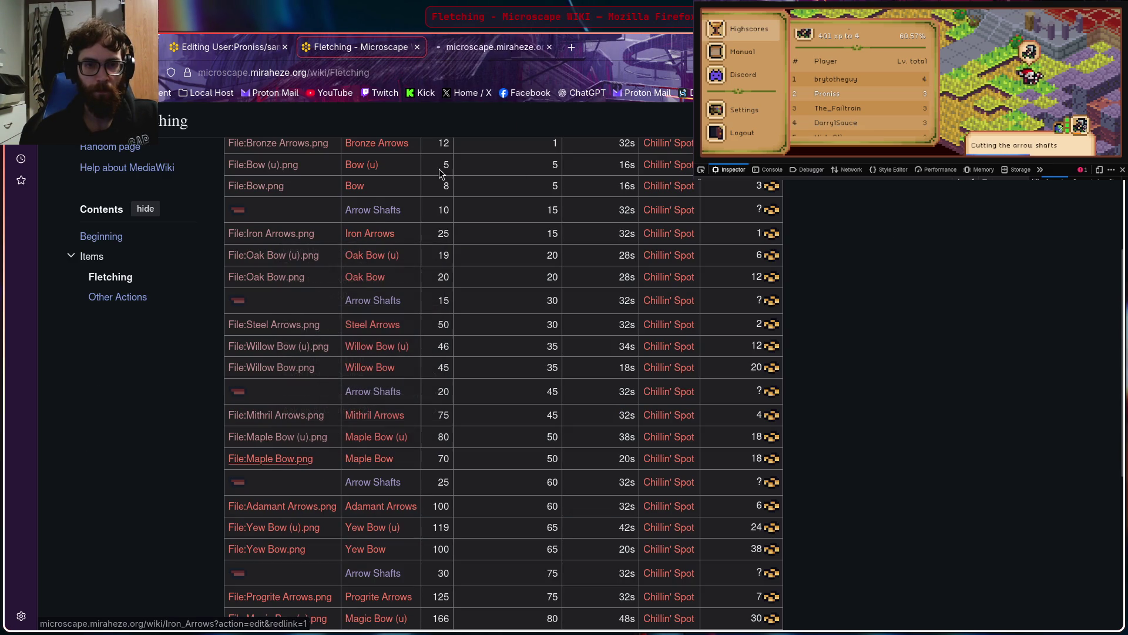
click(496, 47)
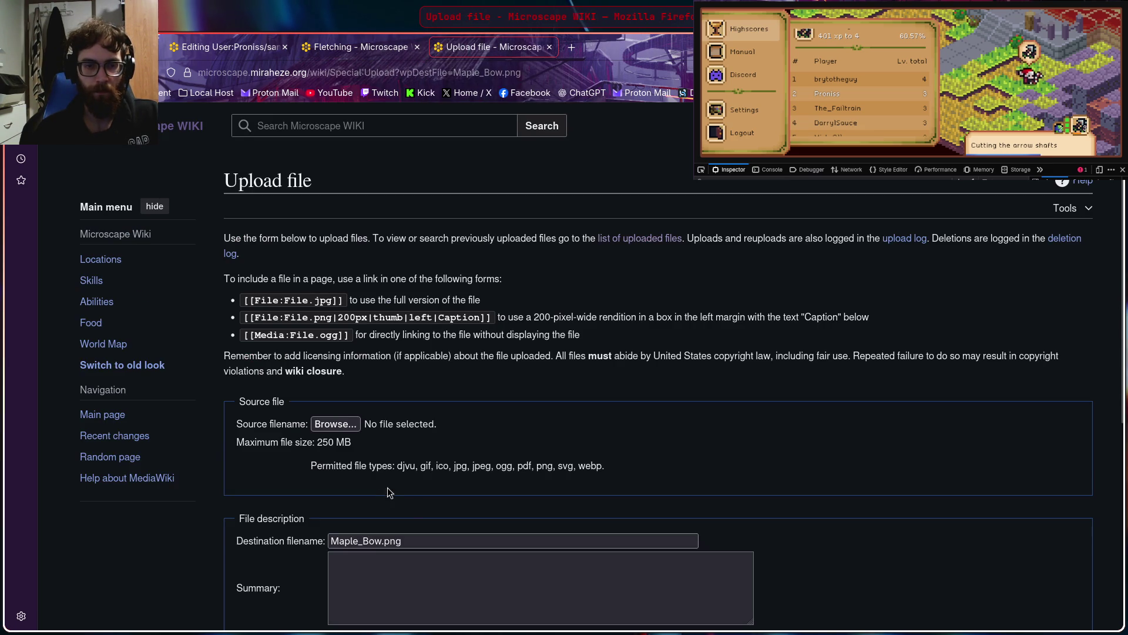
Upload the maple bow PNG from Downloads as Maple Bow.png and close the file tab
click(334, 424)
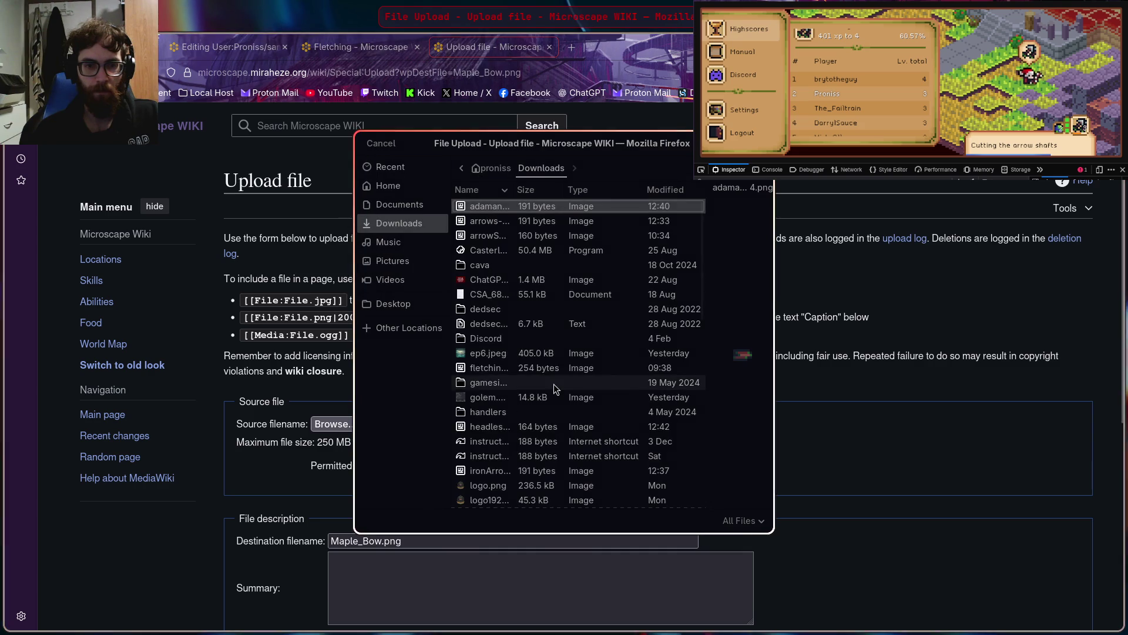
scroll(553, 386, down, 10)
scroll(522, 403, up, 5)
scroll(521, 401, up, 3)
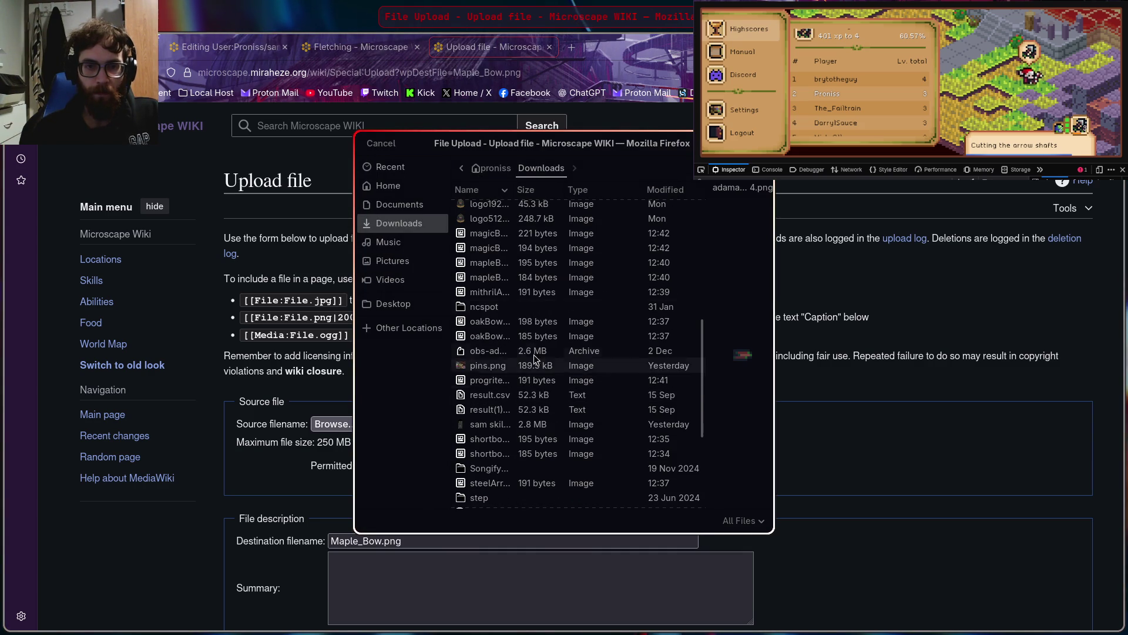
click(504, 268)
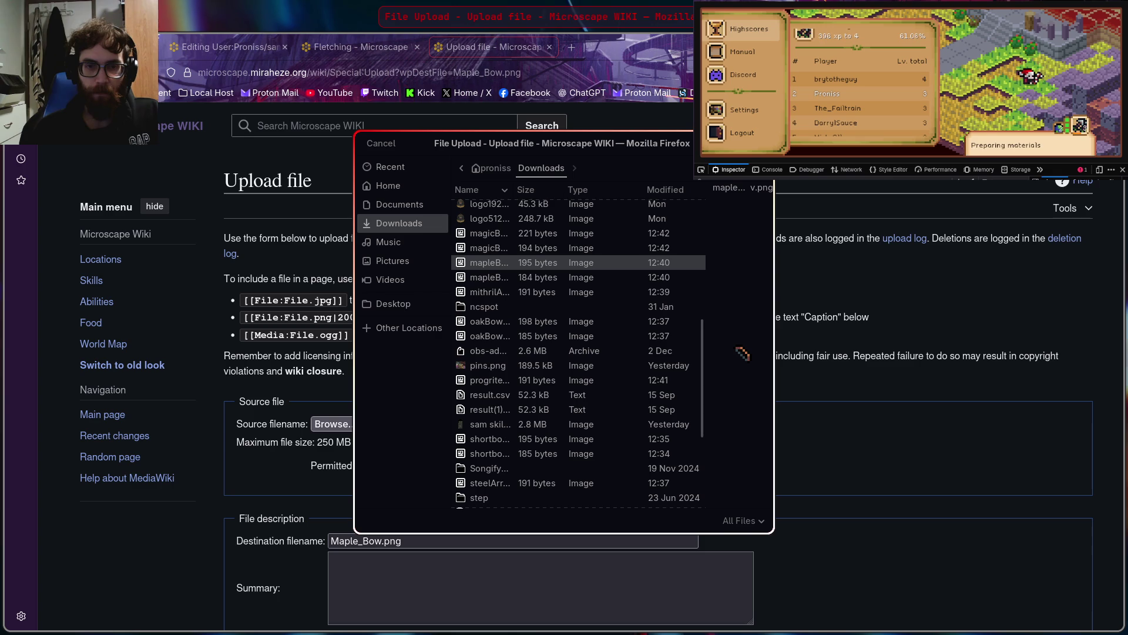
key(Return)
scroll(493, 407, down, 5)
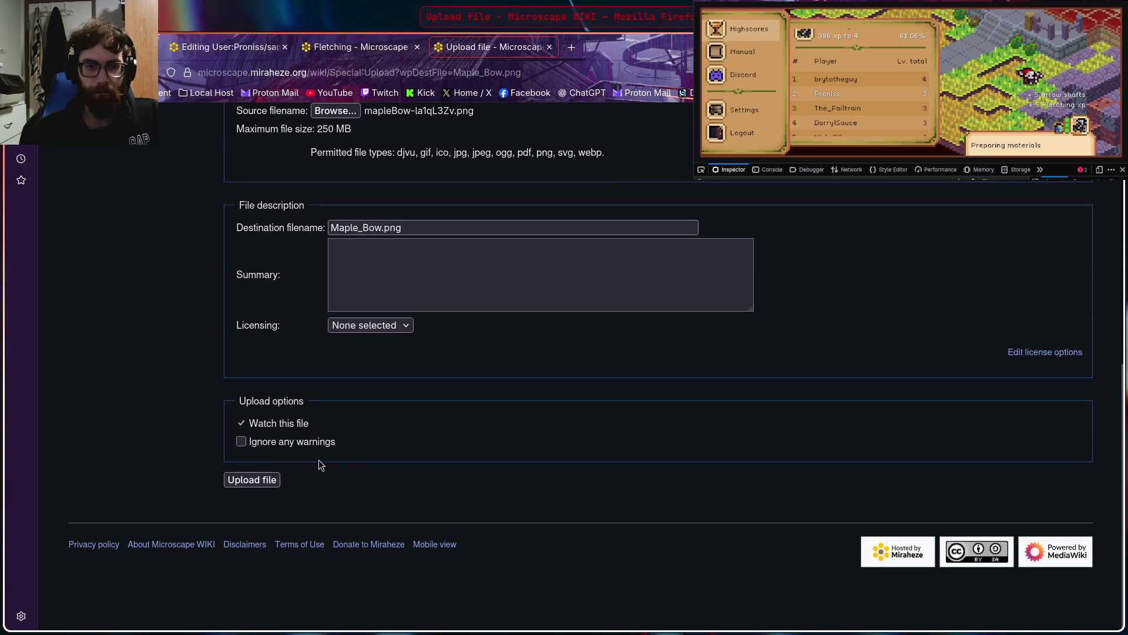
click(256, 481)
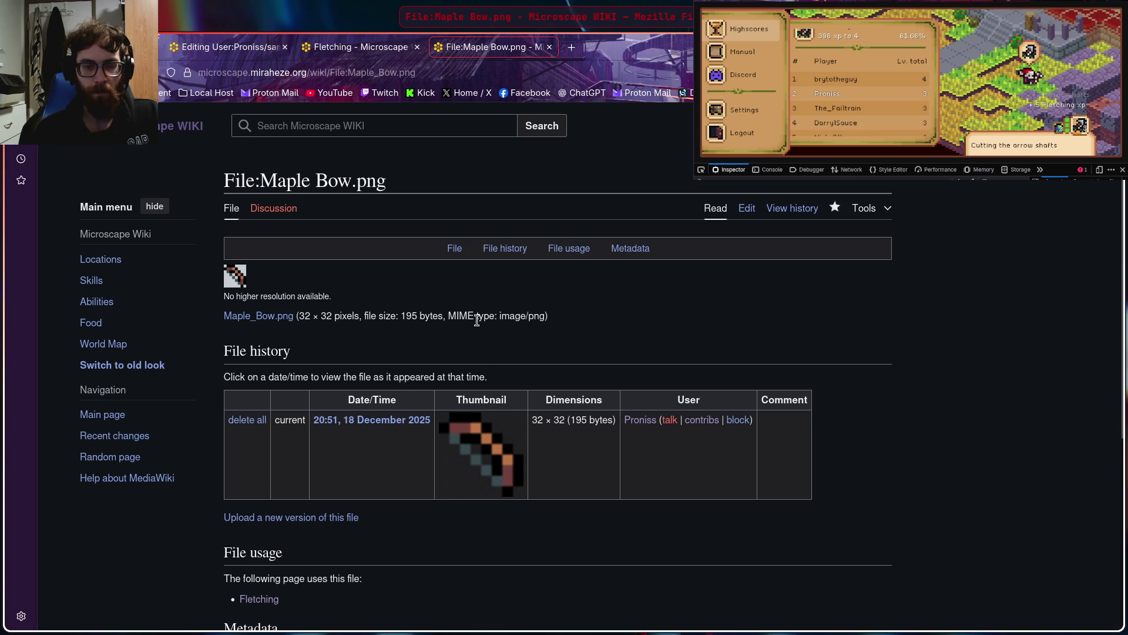
scroll(459, 322, down, 4)
scroll(458, 323, up, 4)
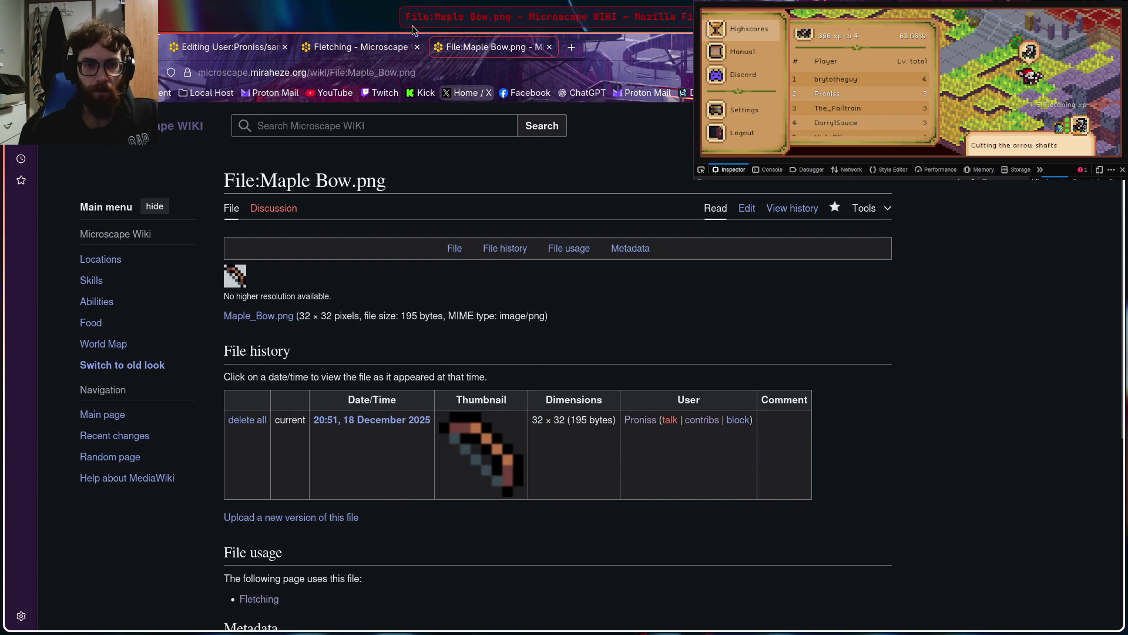
click(550, 47)
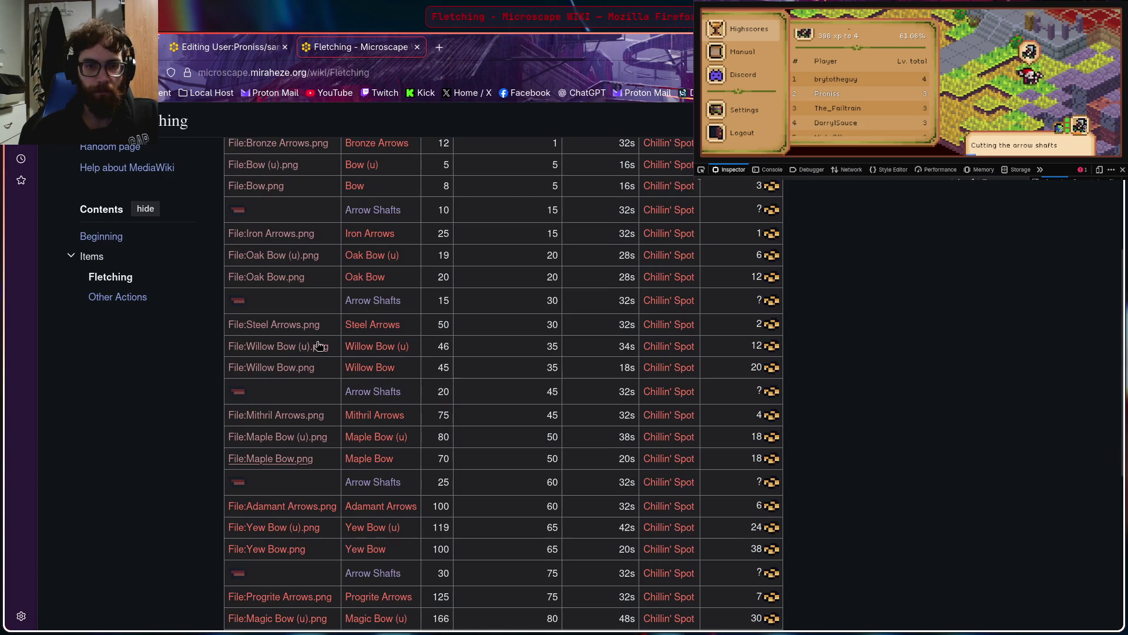
Upload the adamant arrows icon from Downloads as the Adamant Arrows image and close its tab
scroll(316, 350, down, 3)
right_click(277, 357)
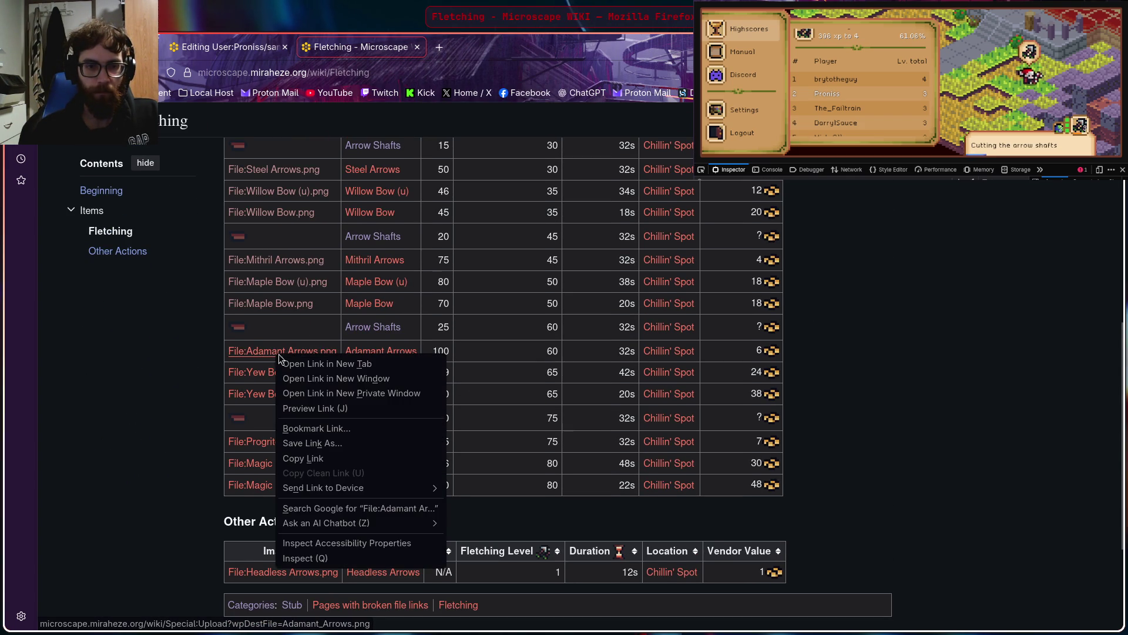
click(326, 368)
click(477, 52)
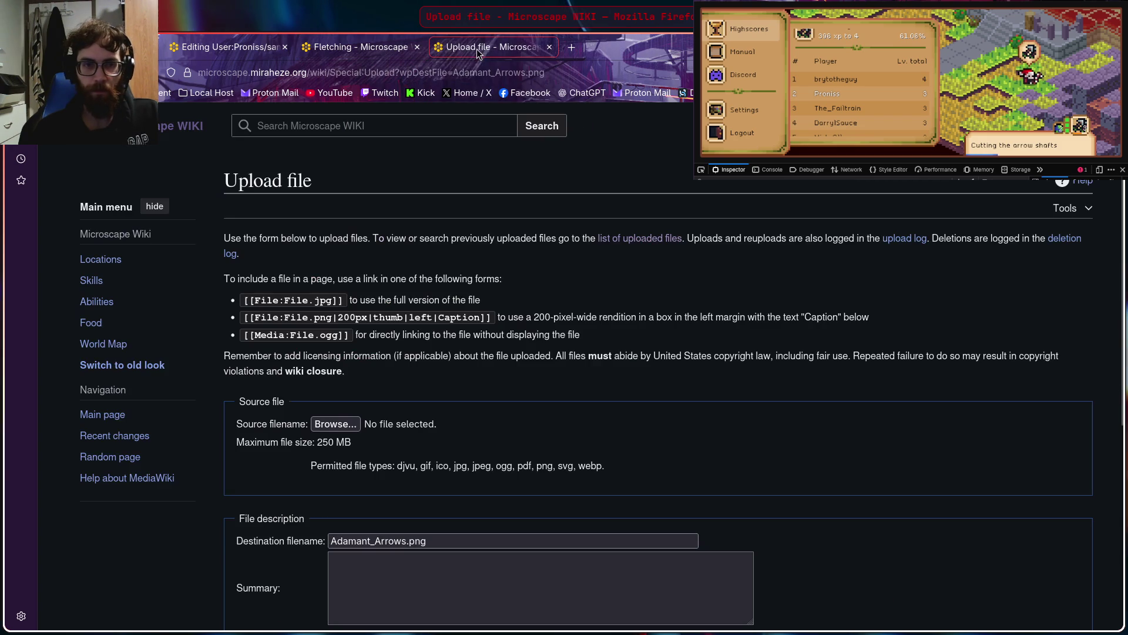
click(332, 425)
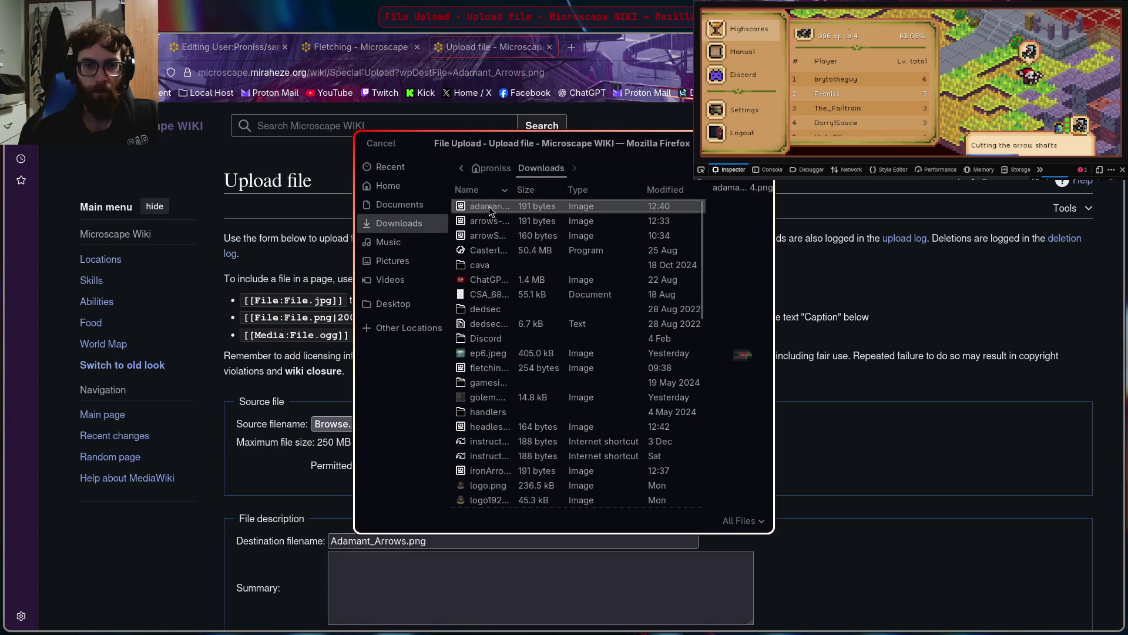
double_click(490, 211)
scroll(317, 498, down, 5)
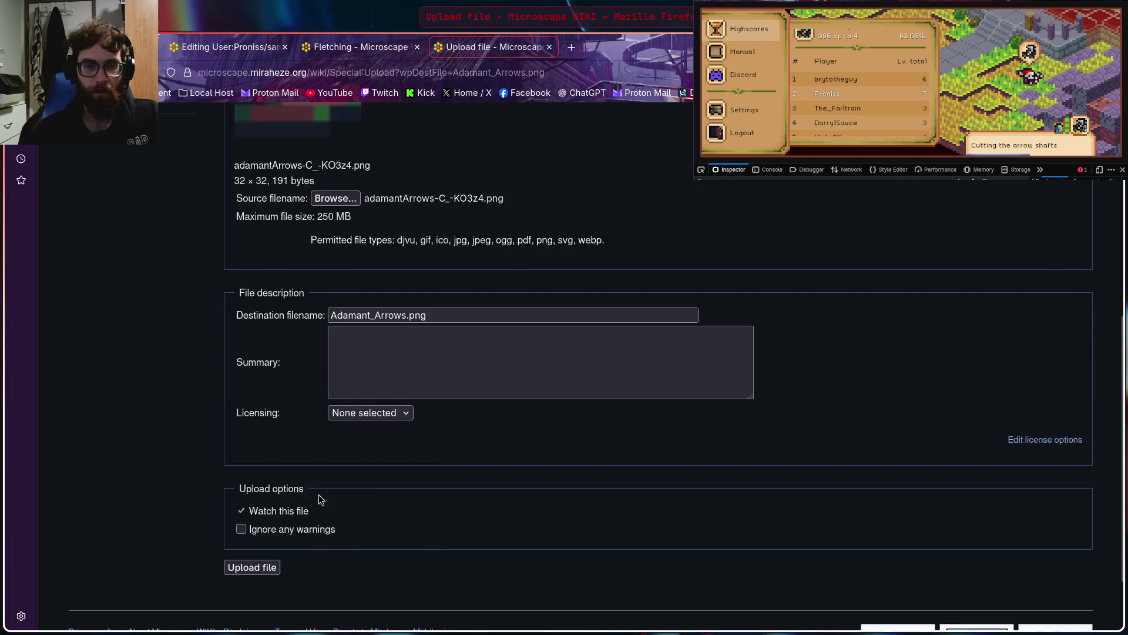
click(246, 481)
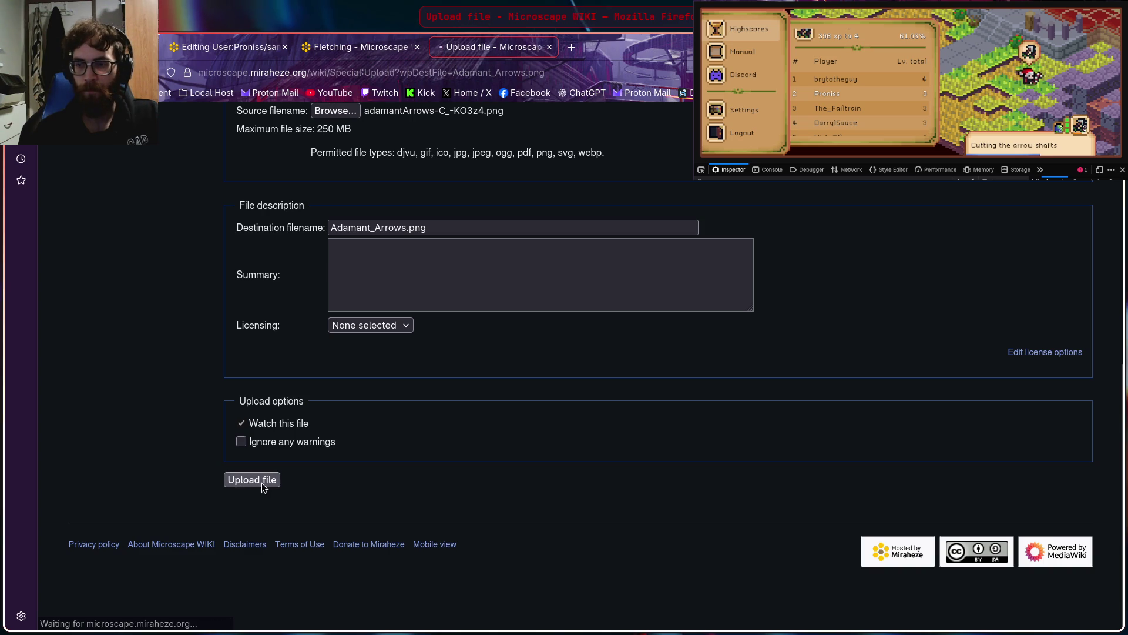
scroll(398, 356, down, 2)
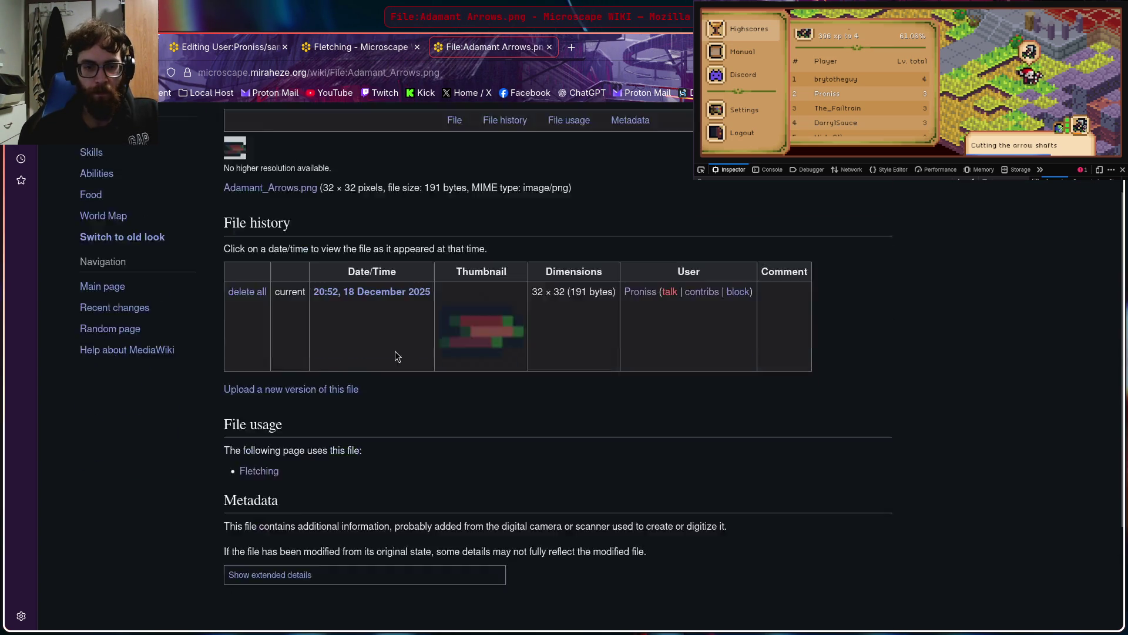
scroll(398, 356, down, 3)
scroll(580, 401, up, 5)
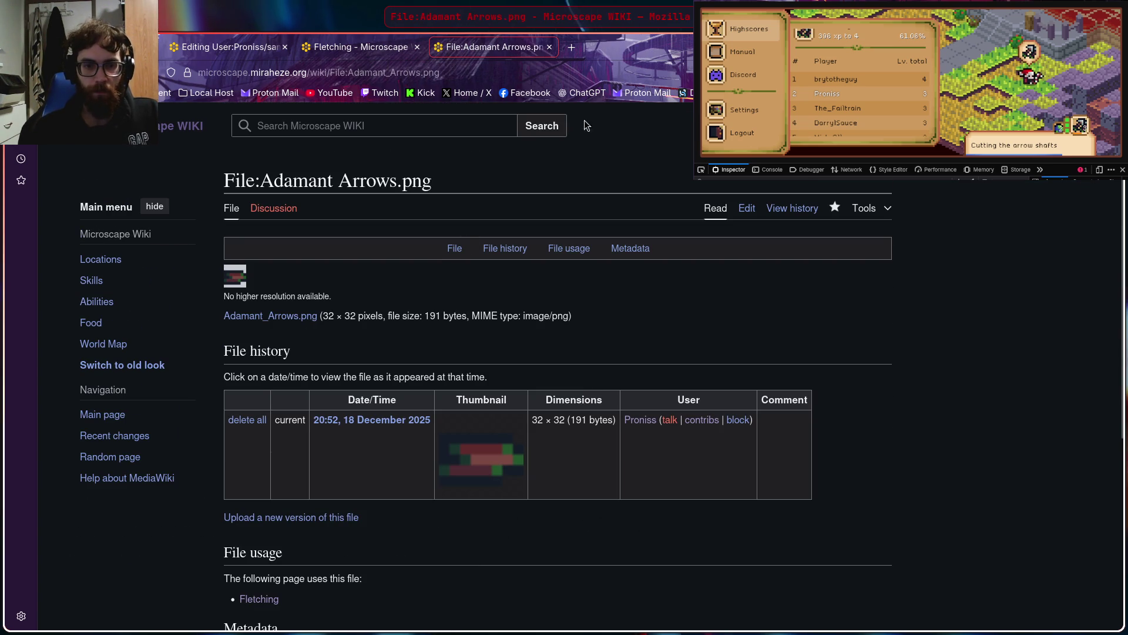
click(550, 48)
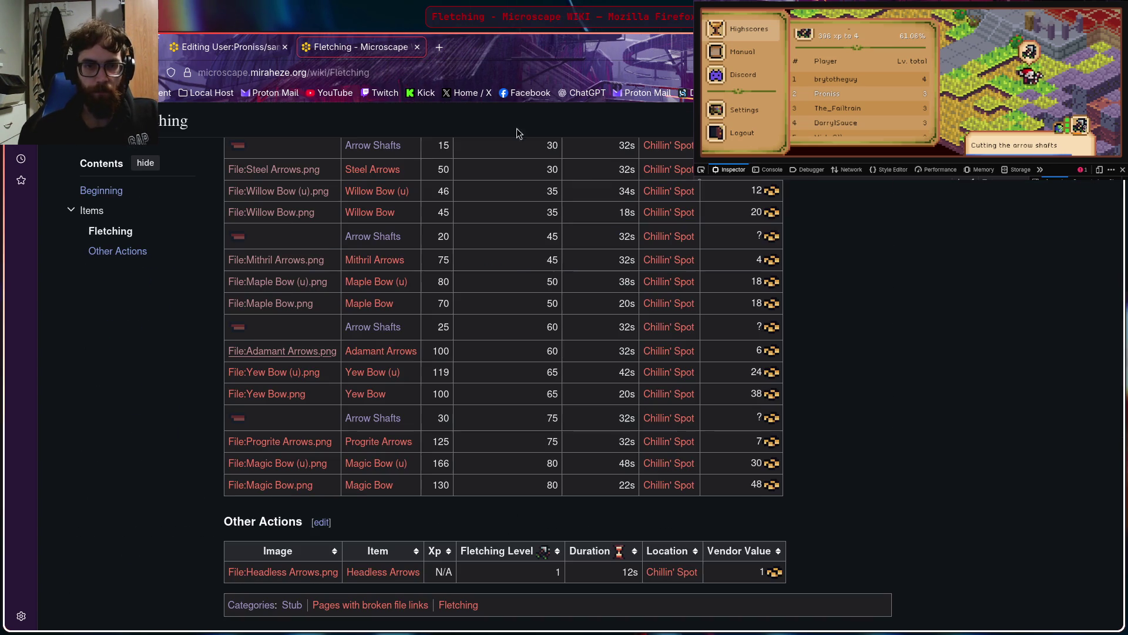
Upload the 192-byte yew bow icon as Yew_Bow_(u).png and close its tab
right_click(293, 375)
click(319, 386)
key(ctrl+Tab)
click(334, 424)
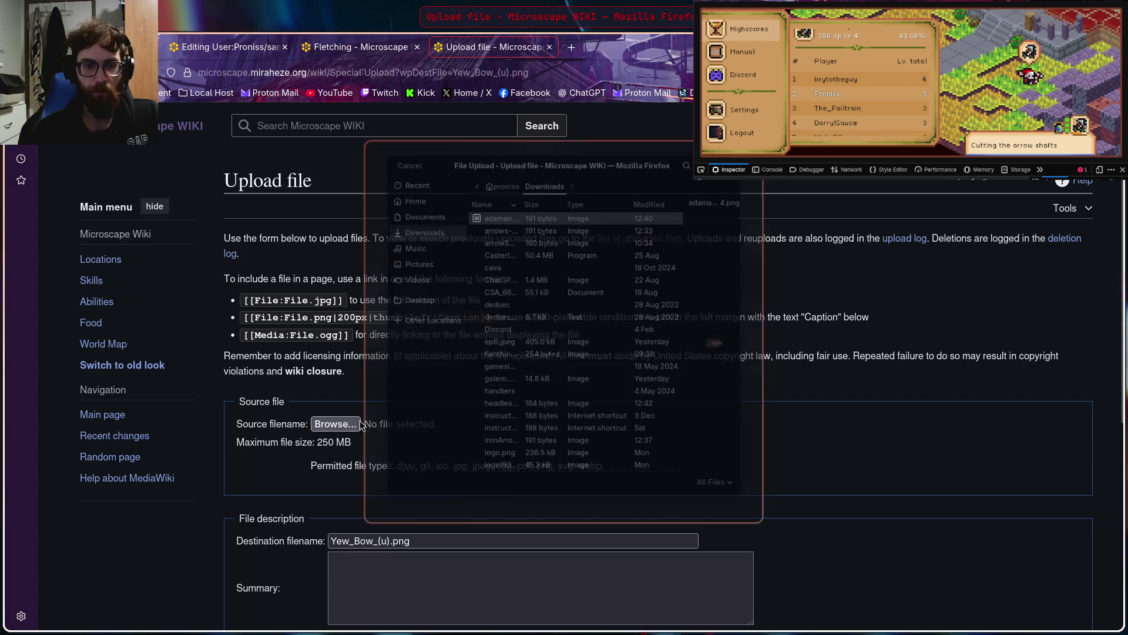
scroll(538, 371, down, 1)
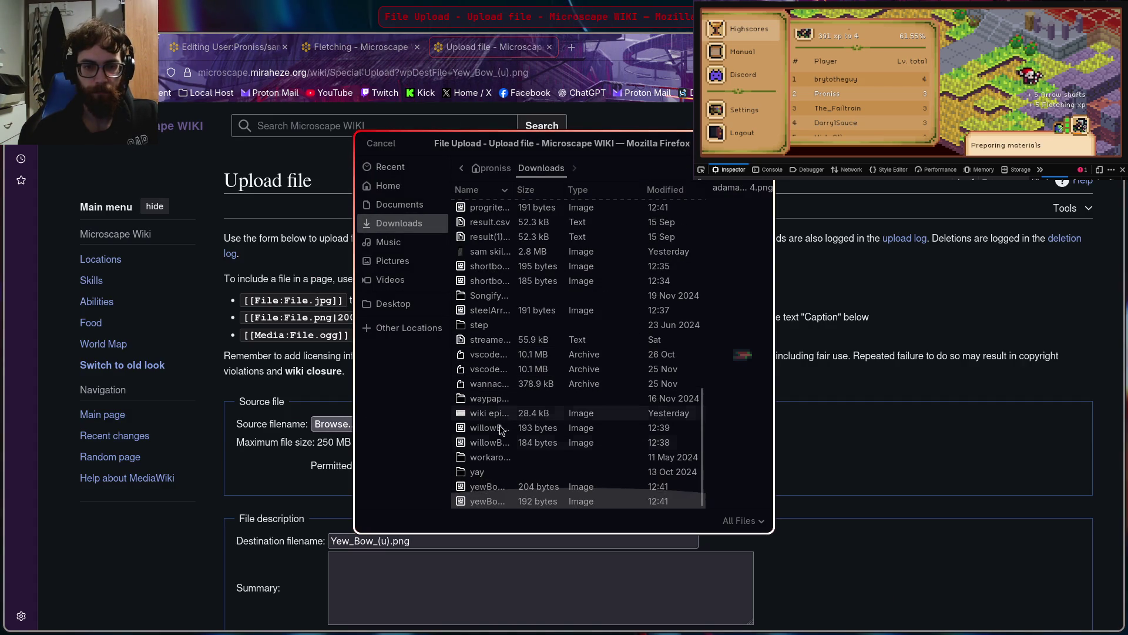
click(486, 488)
click(486, 503)
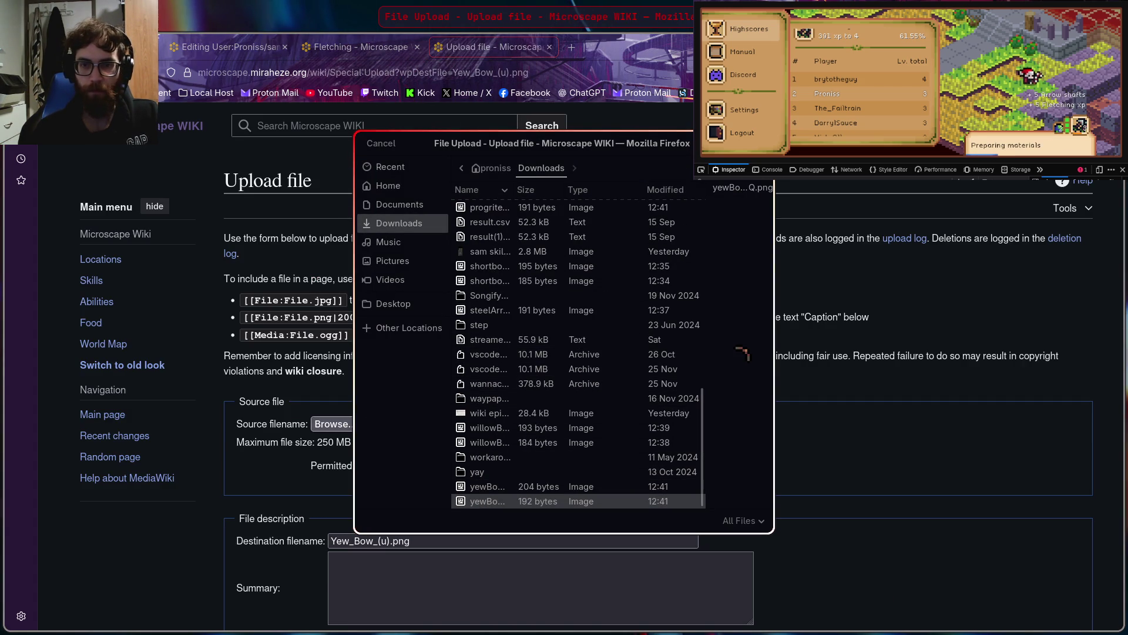
click(747, 143)
scroll(415, 394, down, 5)
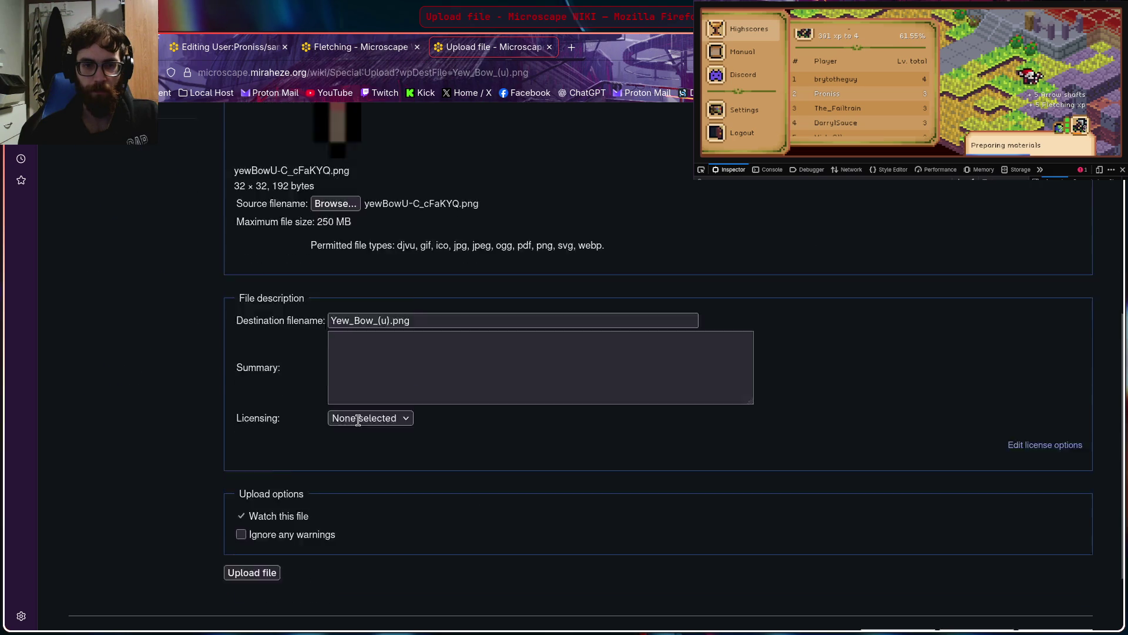
click(259, 475)
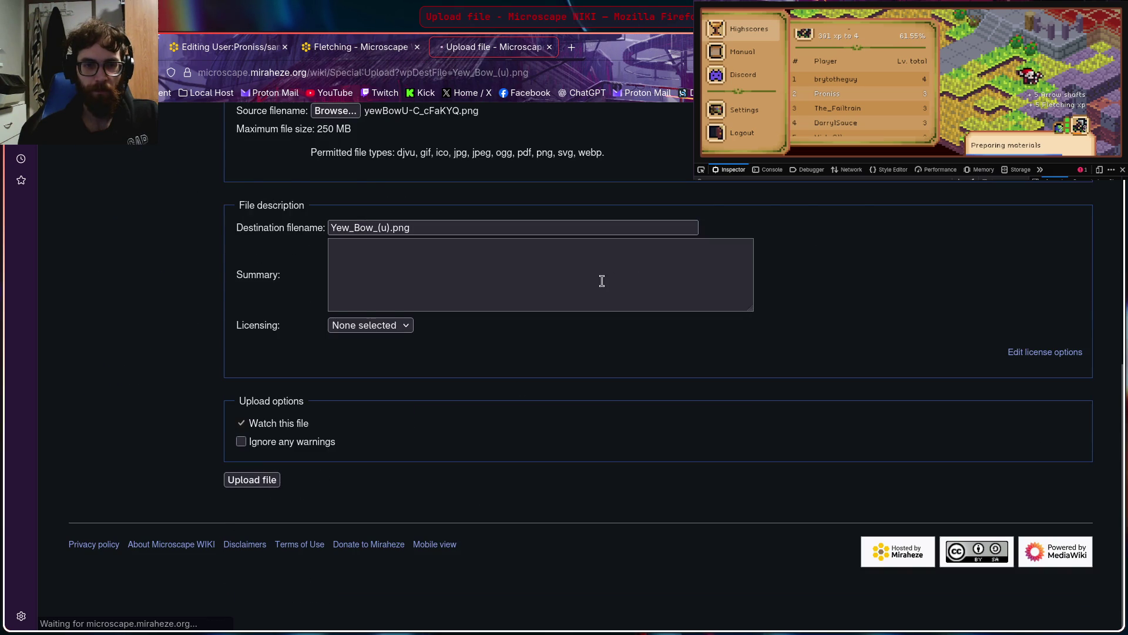
click(549, 47)
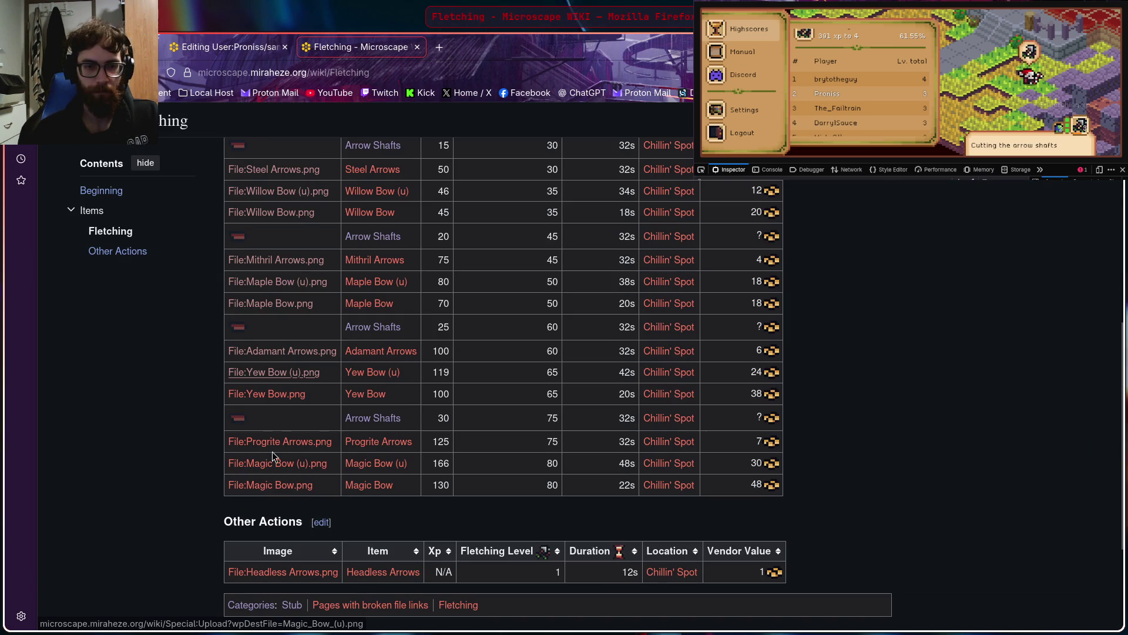
Upload the 204-byte yew bow icon as the Yew Bow image and close its tab
right_click(267, 395)
click(347, 405)
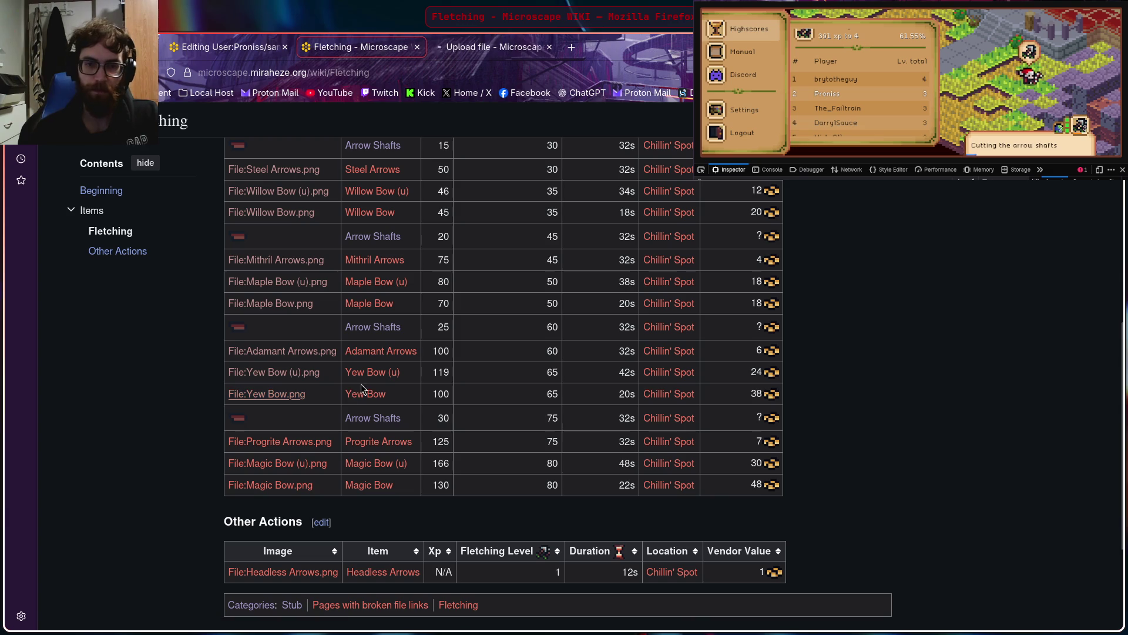
click(502, 50)
click(349, 423)
scroll(529, 353, down, 15)
click(509, 490)
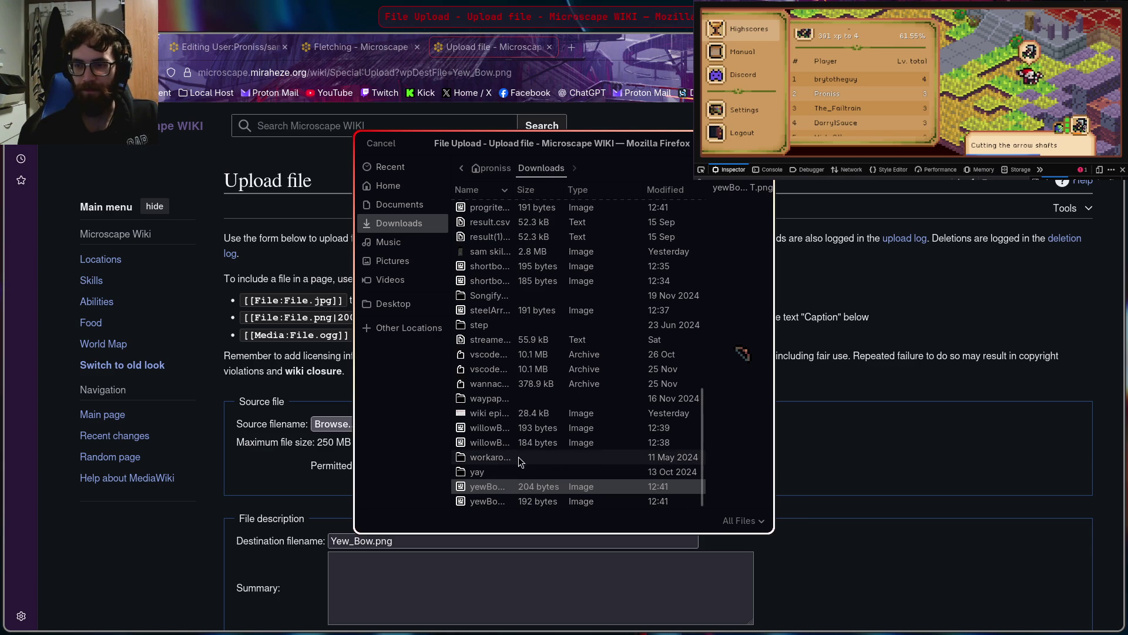
drag(742, 354, 361, 424)
scroll(317, 441, down, 10)
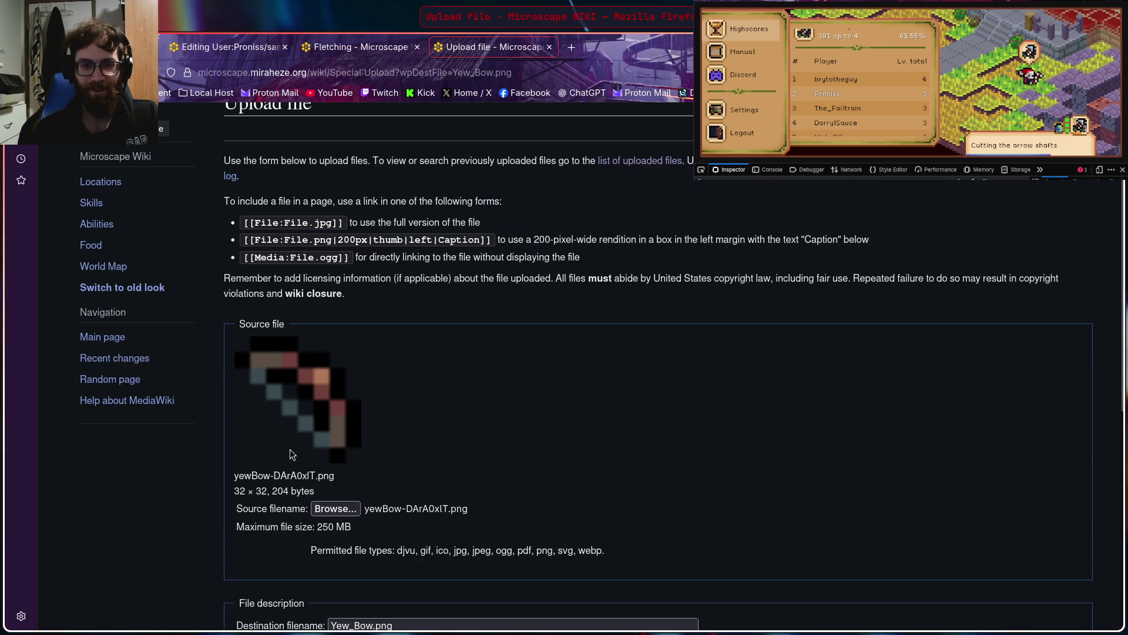
click(243, 482)
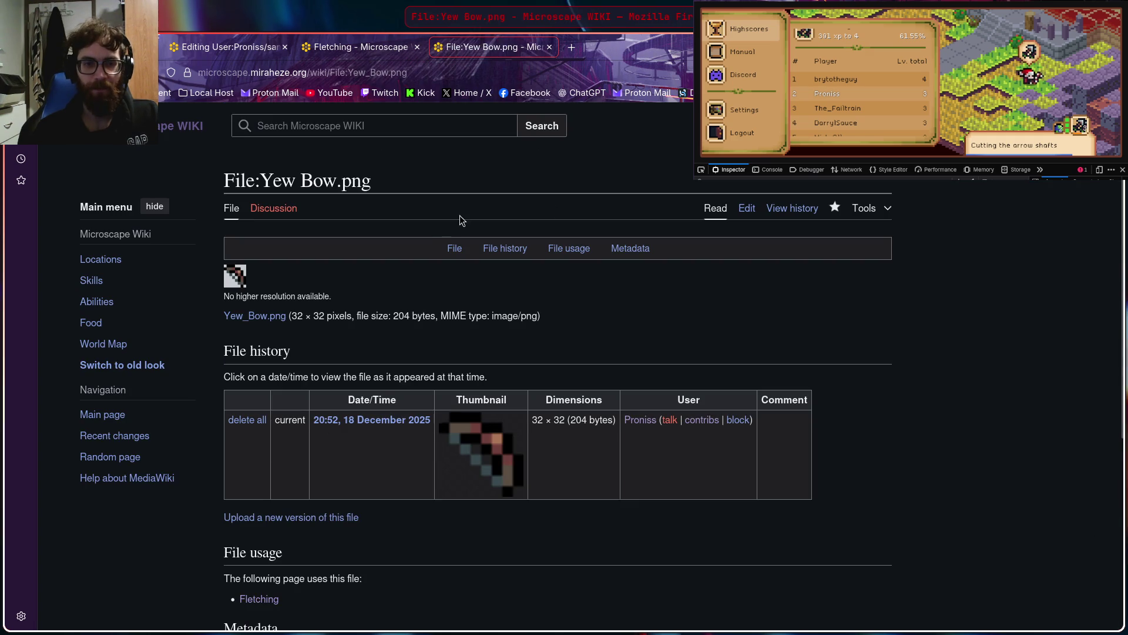
scroll(500, 276, down, 5)
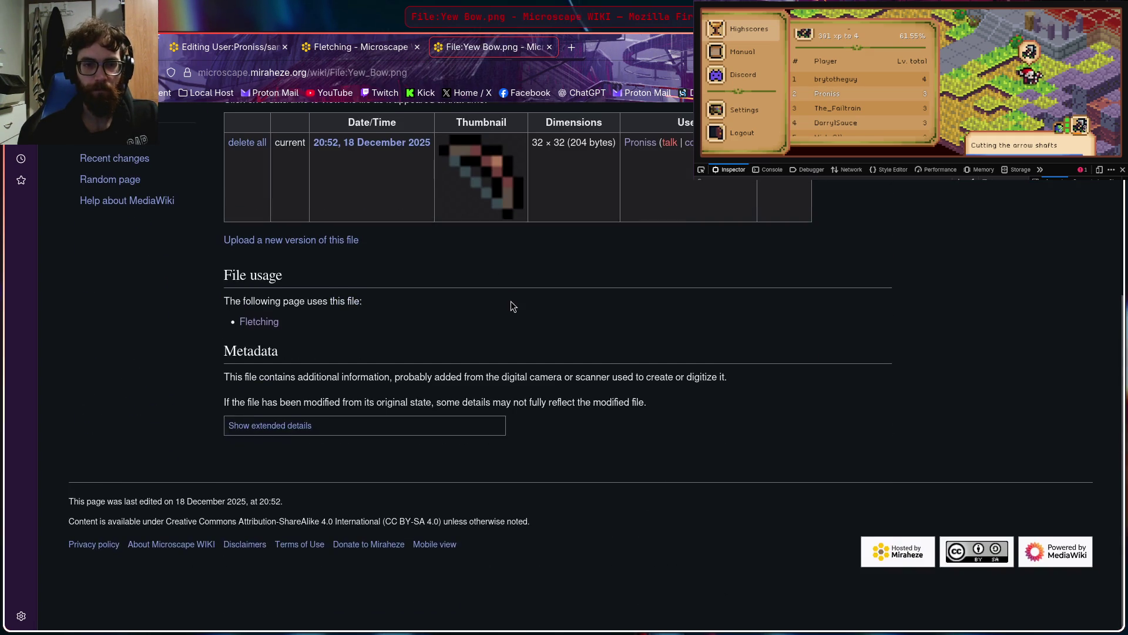
scroll(620, 190, up, 5)
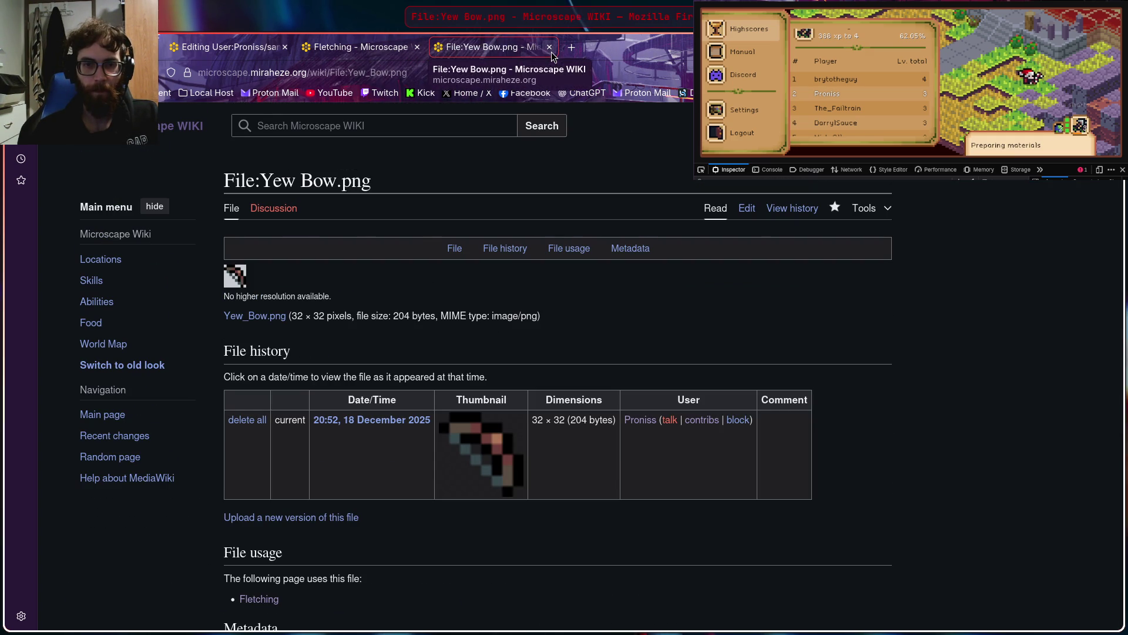
click(549, 46)
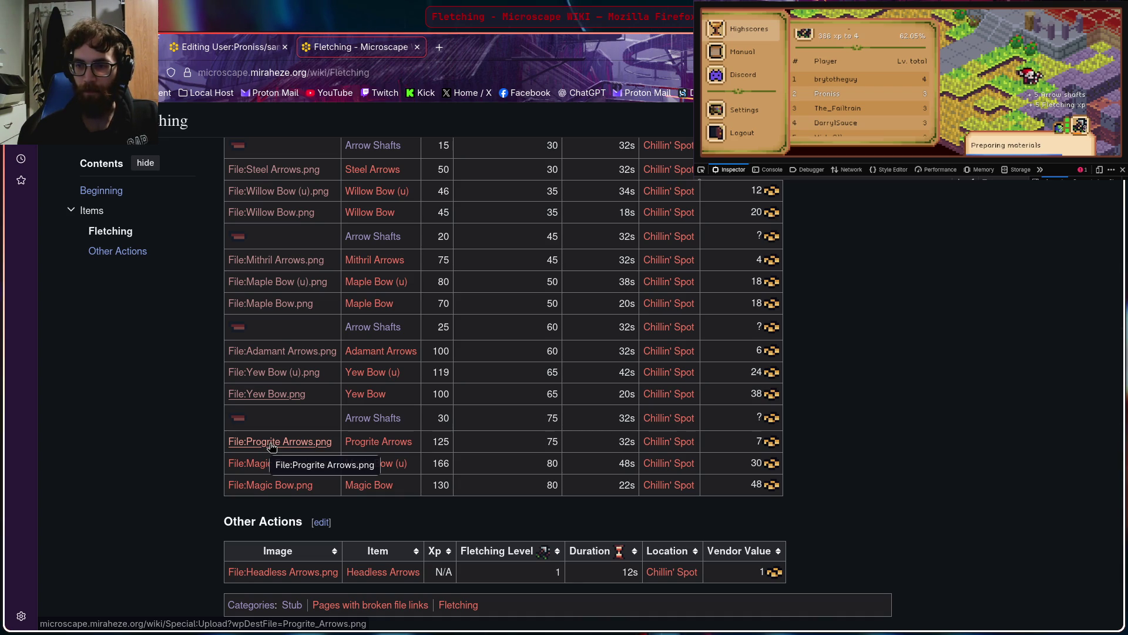
Upload the 191-byte progriteArrows-CMR-cSRS.png icon as File:Progrite Arrows.png
right_click(271, 446)
click(354, 239)
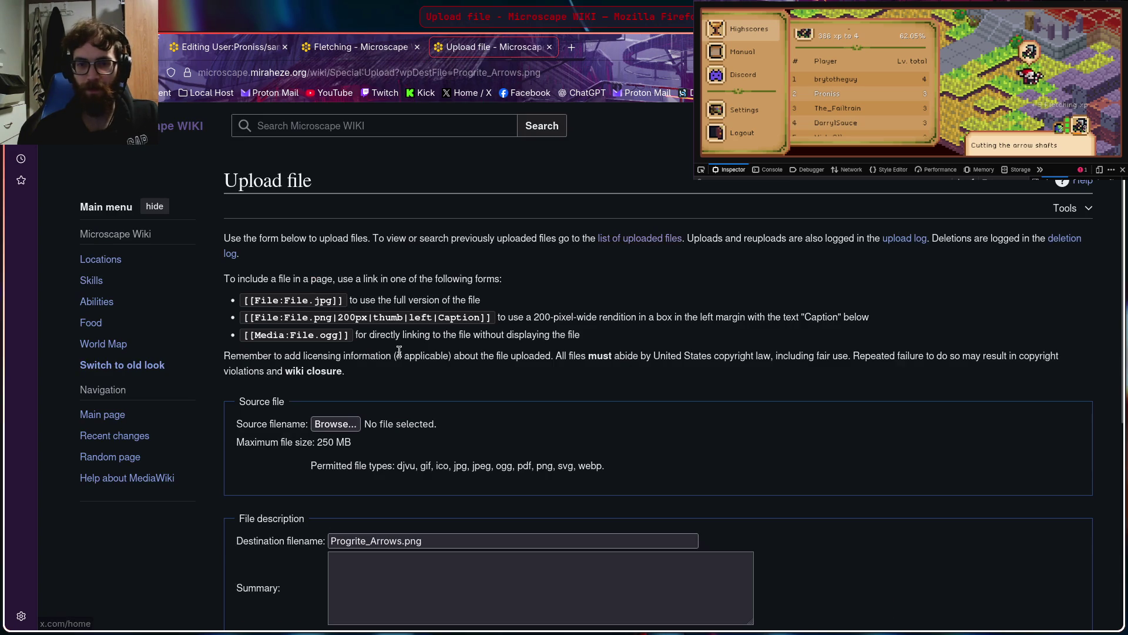
click(328, 424)
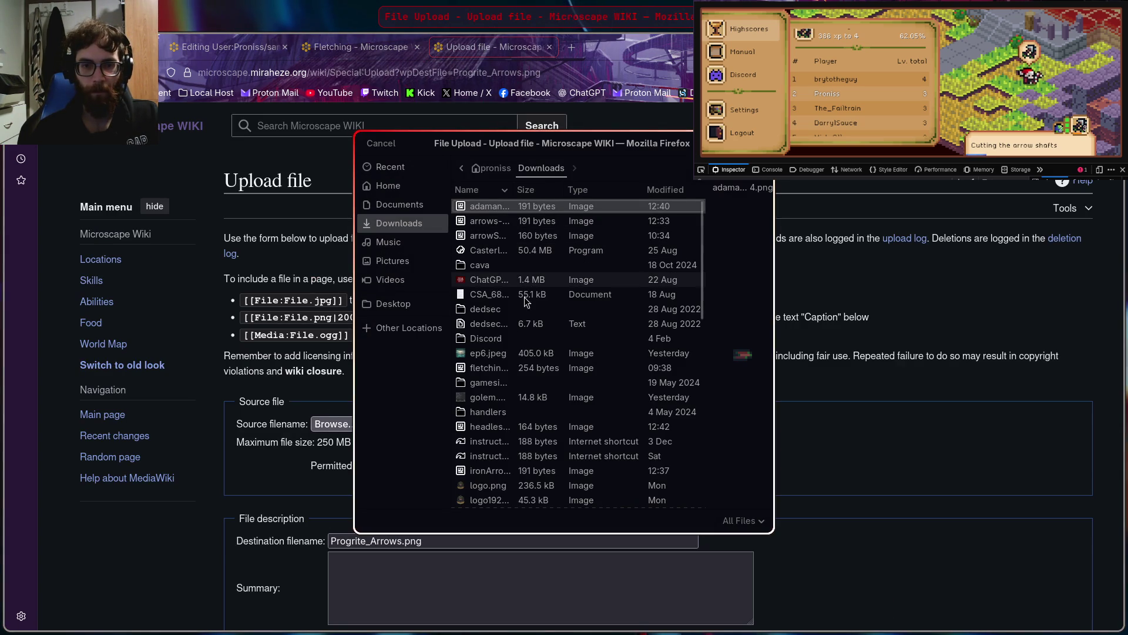
scroll(523, 323, down, 2)
scroll(523, 326, down, 5)
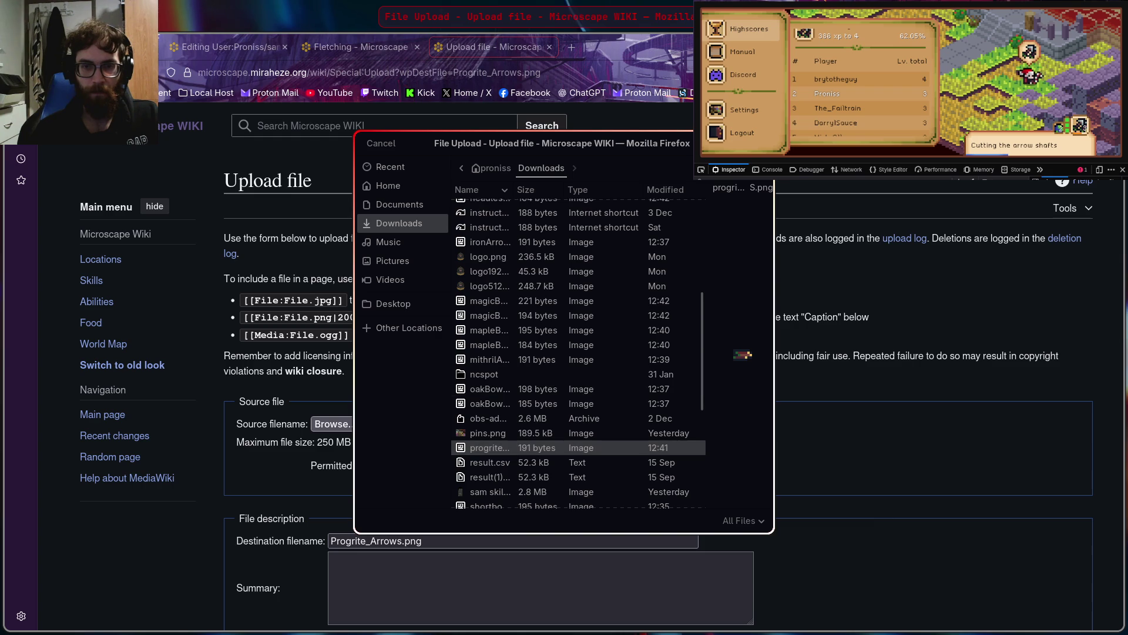
double_click(503, 447)
scroll(556, 363, down, 5)
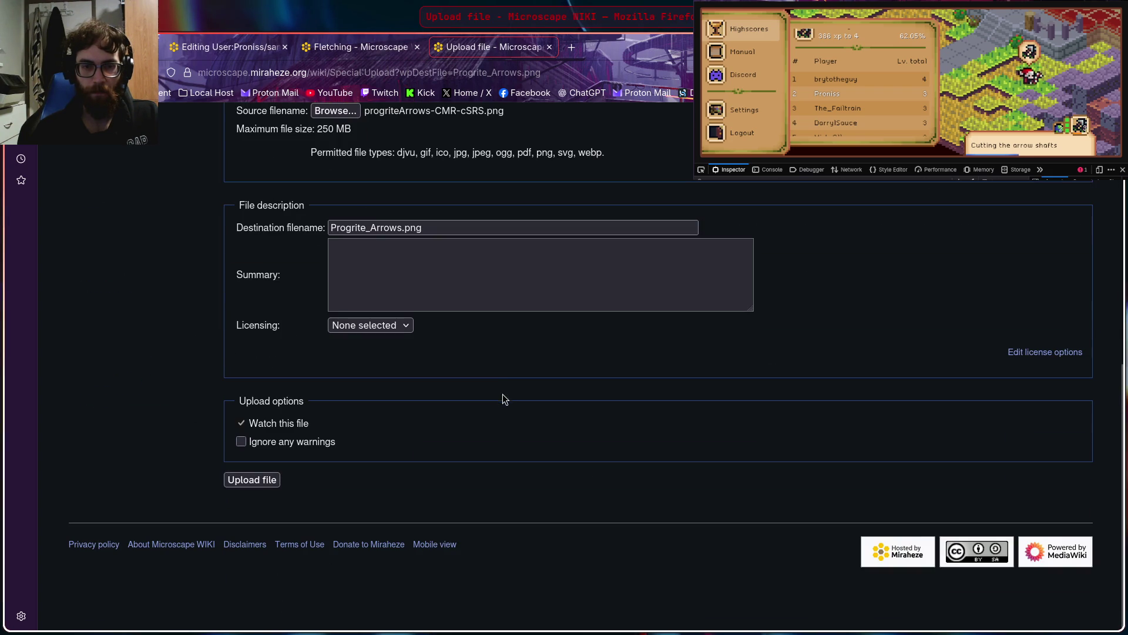
scroll(534, 347, up, 3)
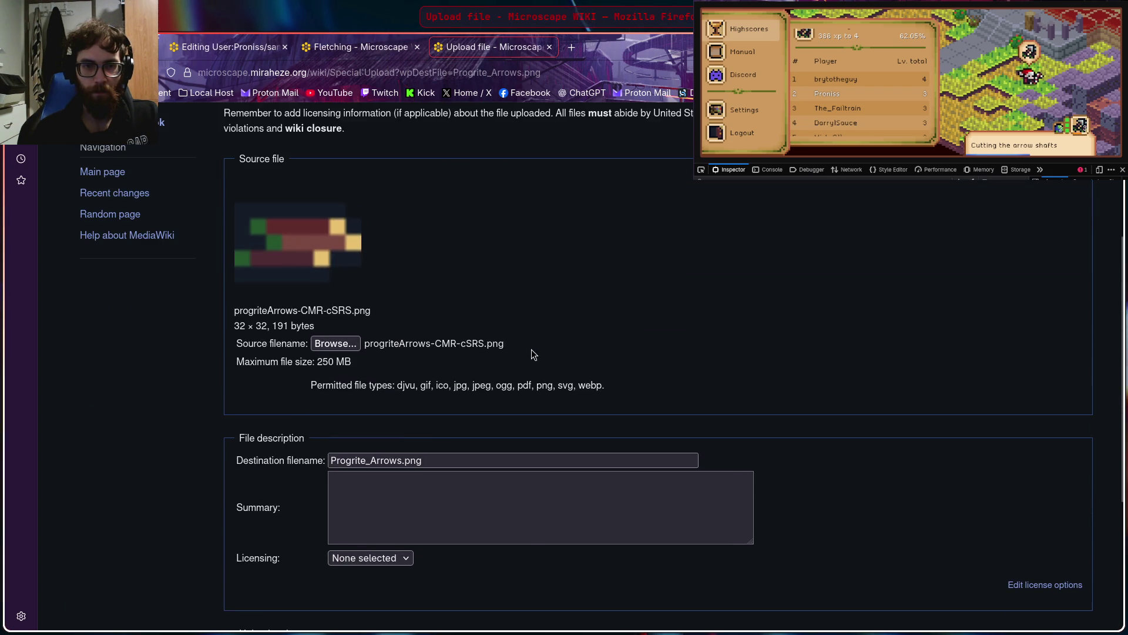
scroll(447, 374, down, 3)
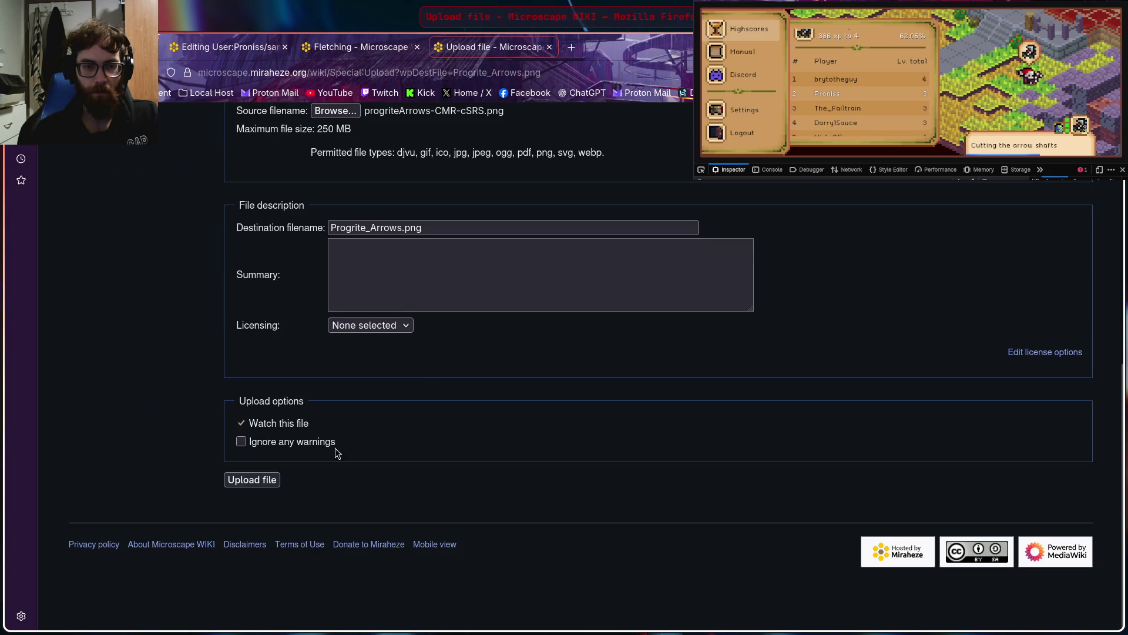
click(252, 480)
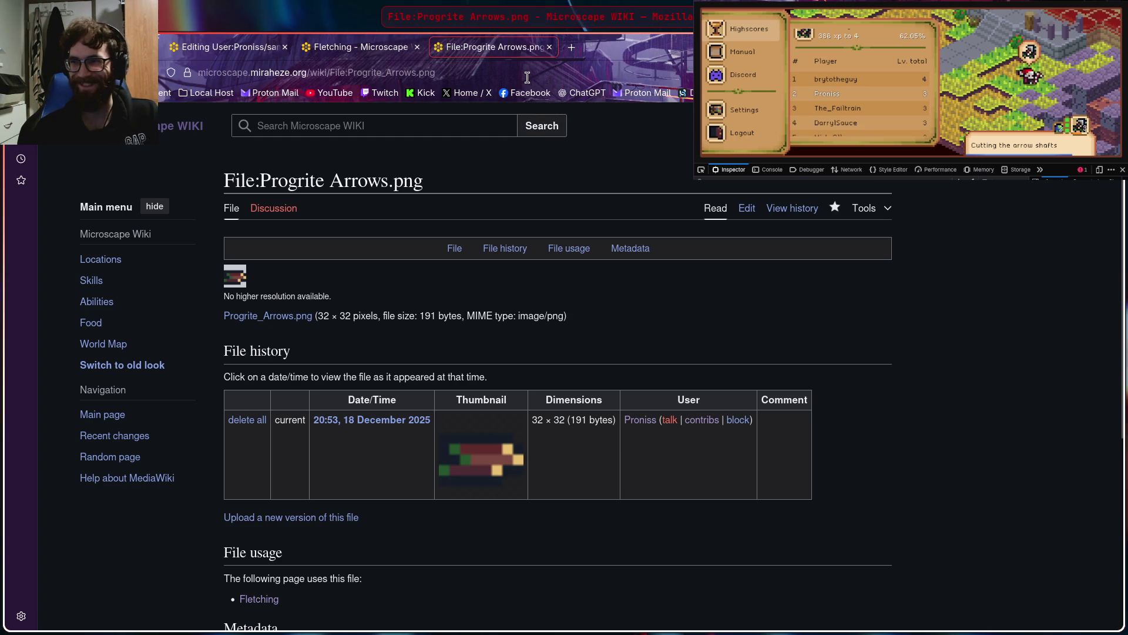
Close the Progrite Arrows page and pick the 194-byte magicBowU-Bw_khrJa.png for File:Magic Bow (u).png
click(549, 47)
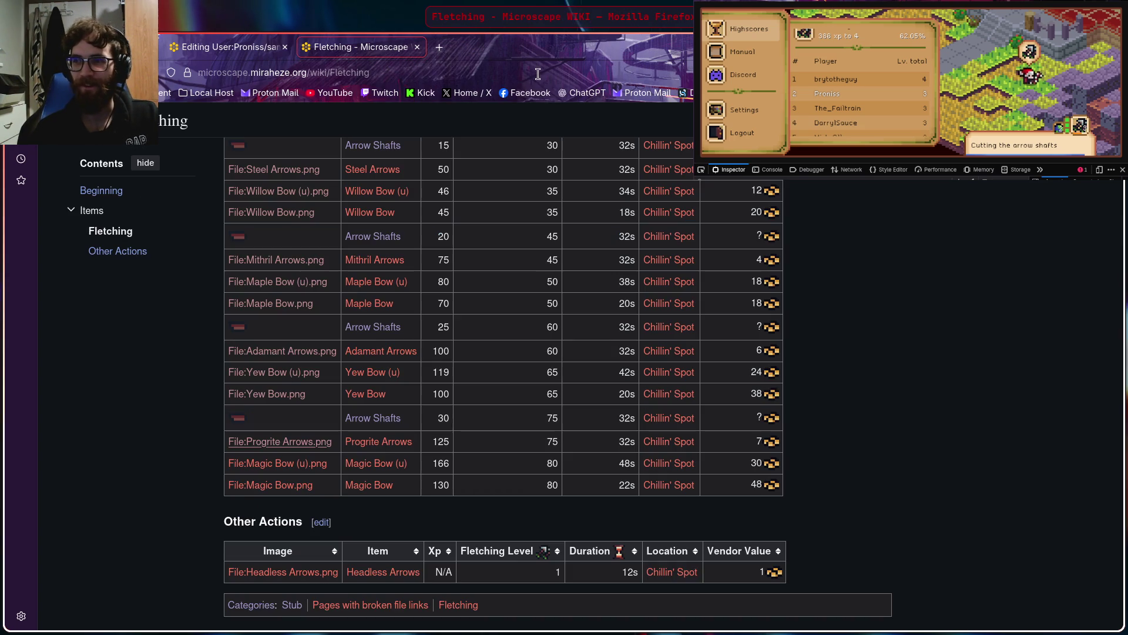
click(269, 468)
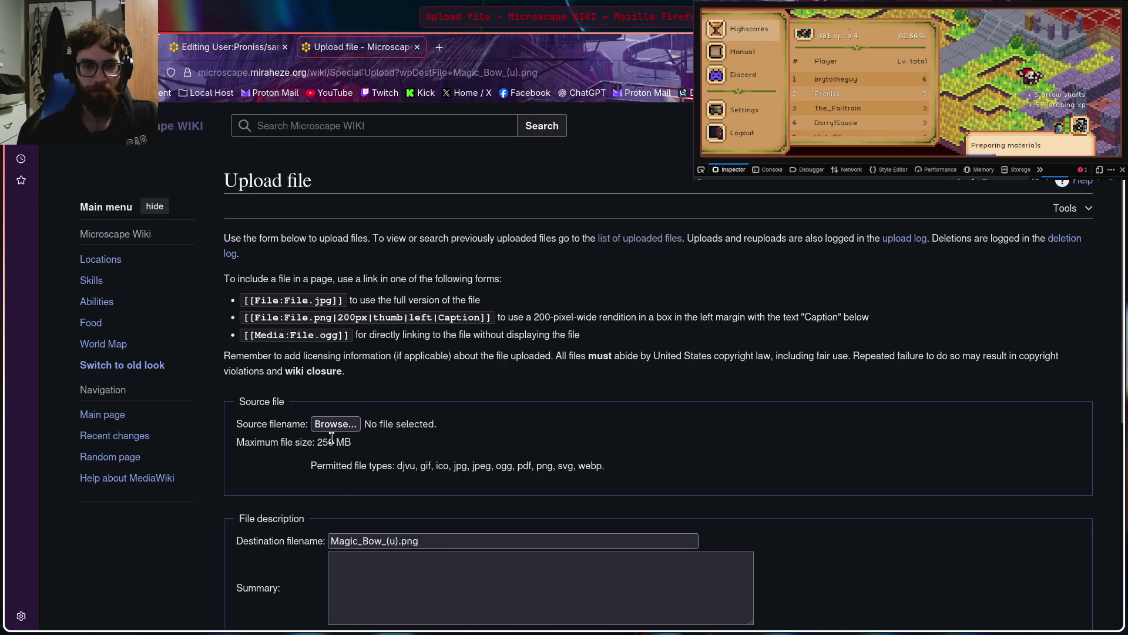
click(335, 424)
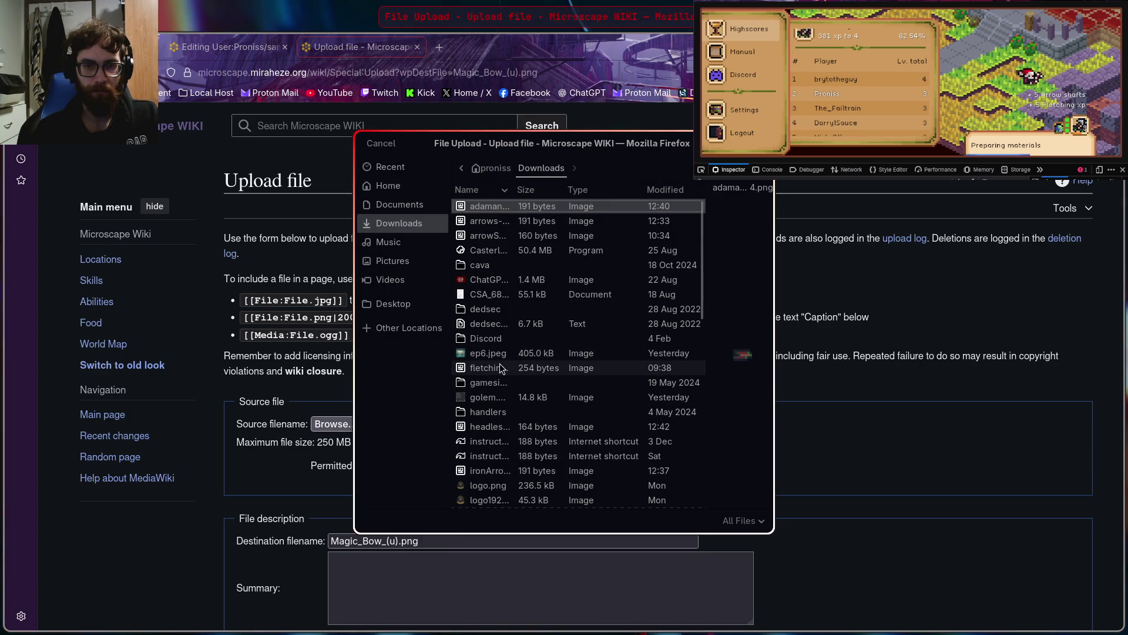
scroll(518, 345, down, 10)
scroll(517, 349, up, 2)
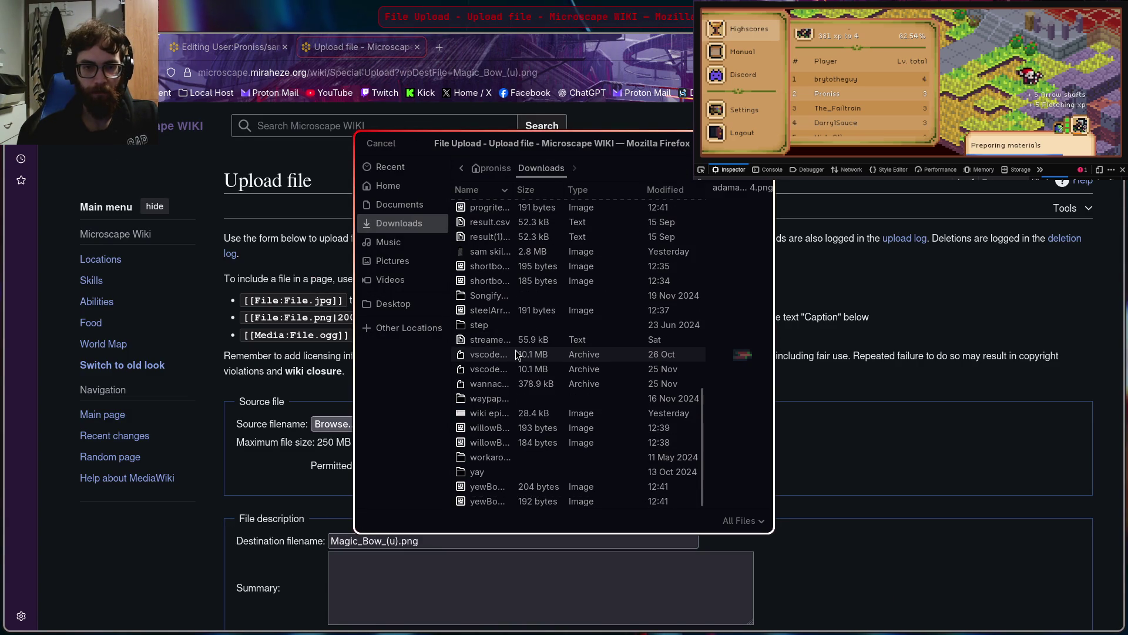
scroll(513, 388, up, 3)
click(491, 249)
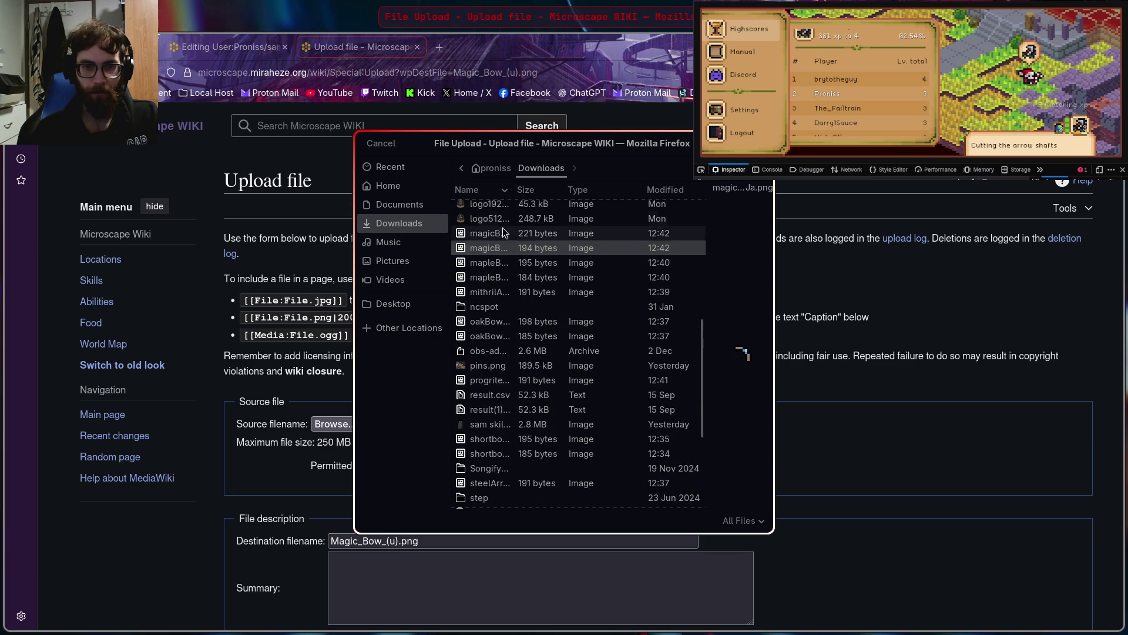
click(478, 237)
double_click(483, 247)
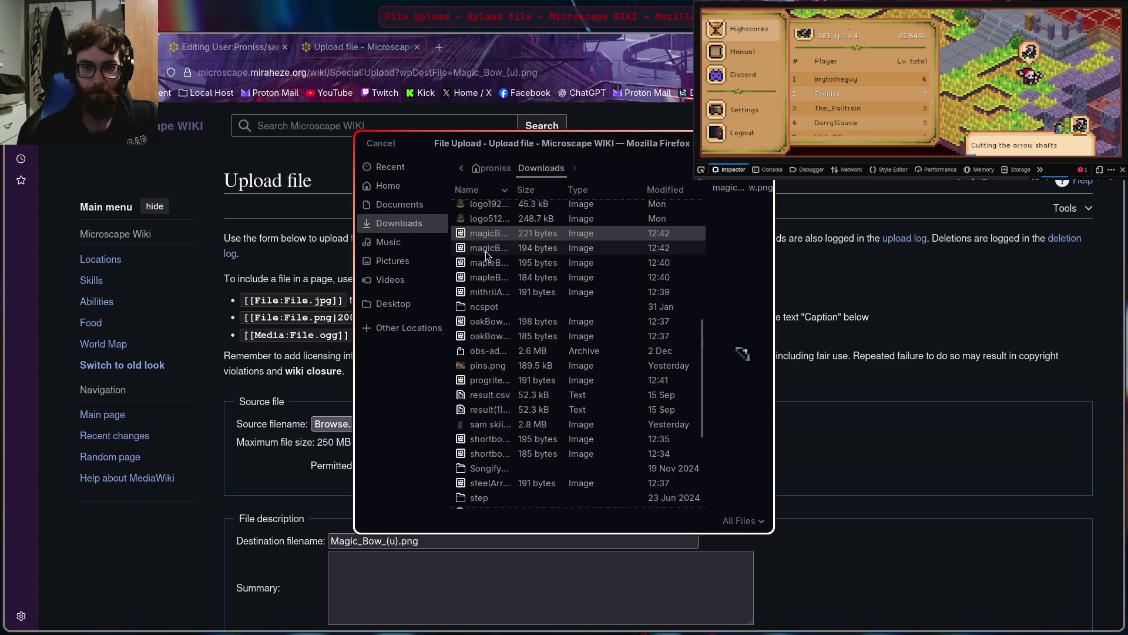
Upload the Magic Bow (u) icon and close its file page
scroll(428, 469, down, 8)
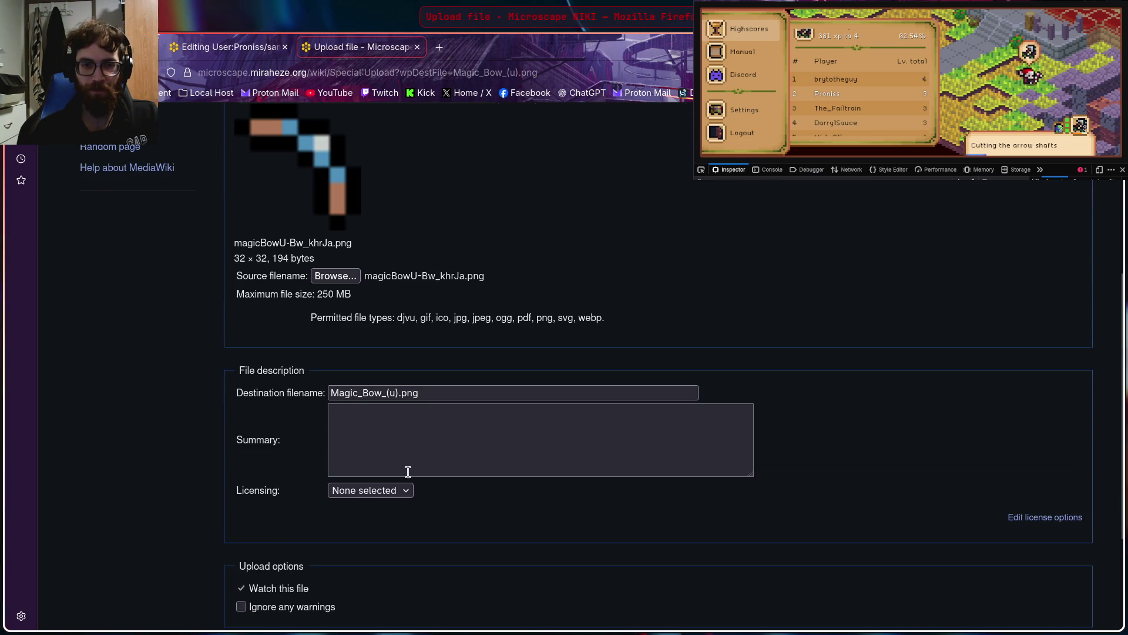
click(242, 480)
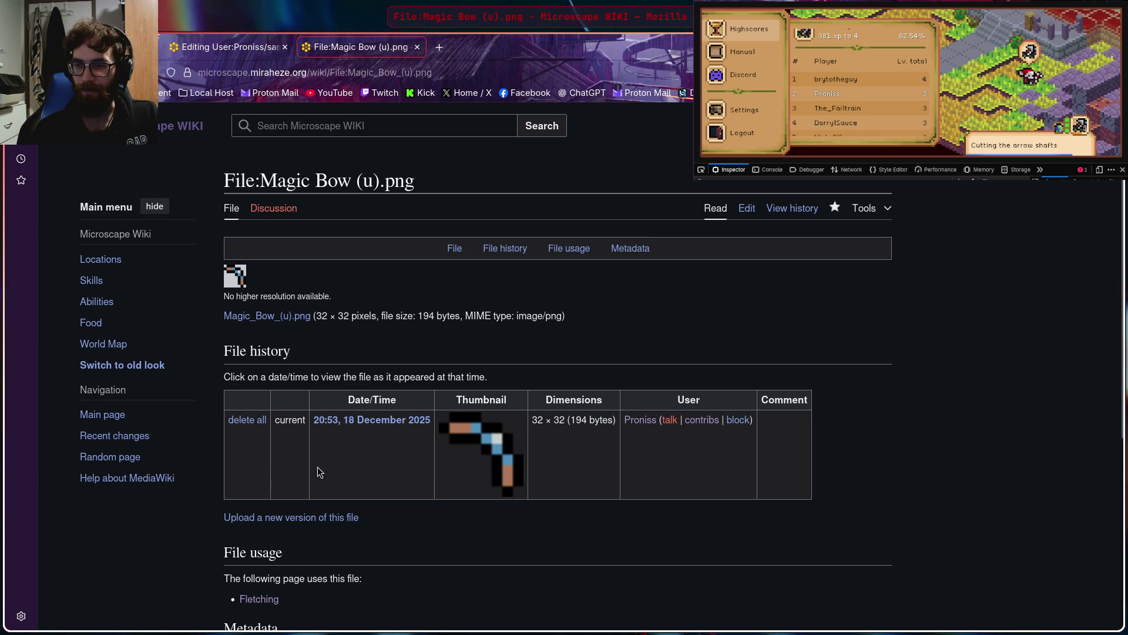
scroll(335, 359, down, 3)
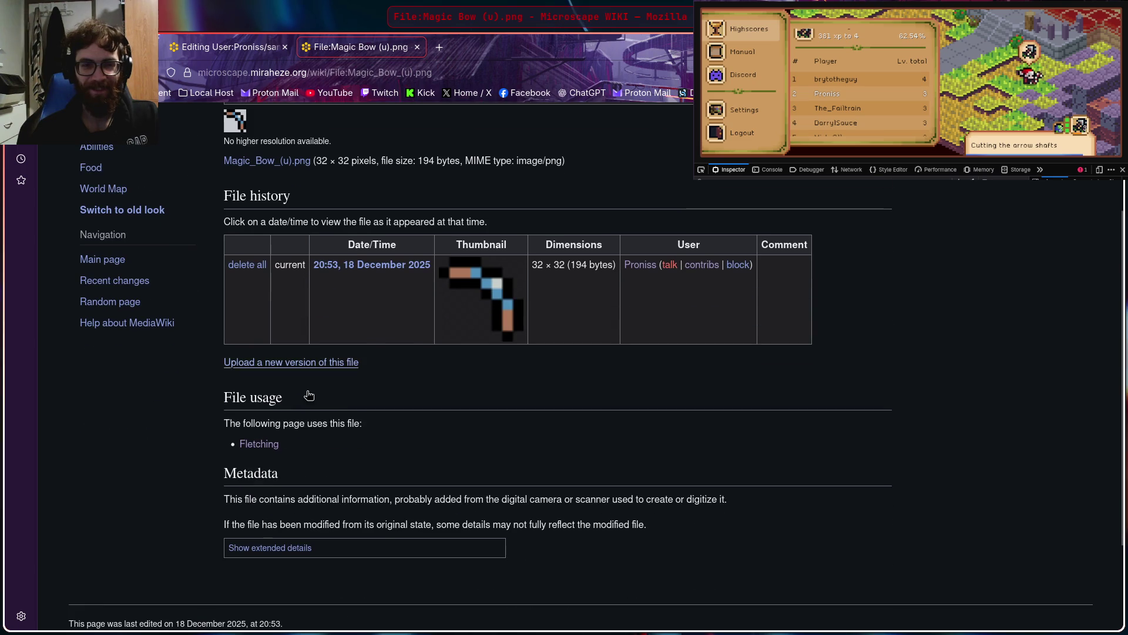
scroll(353, 452, up, 3)
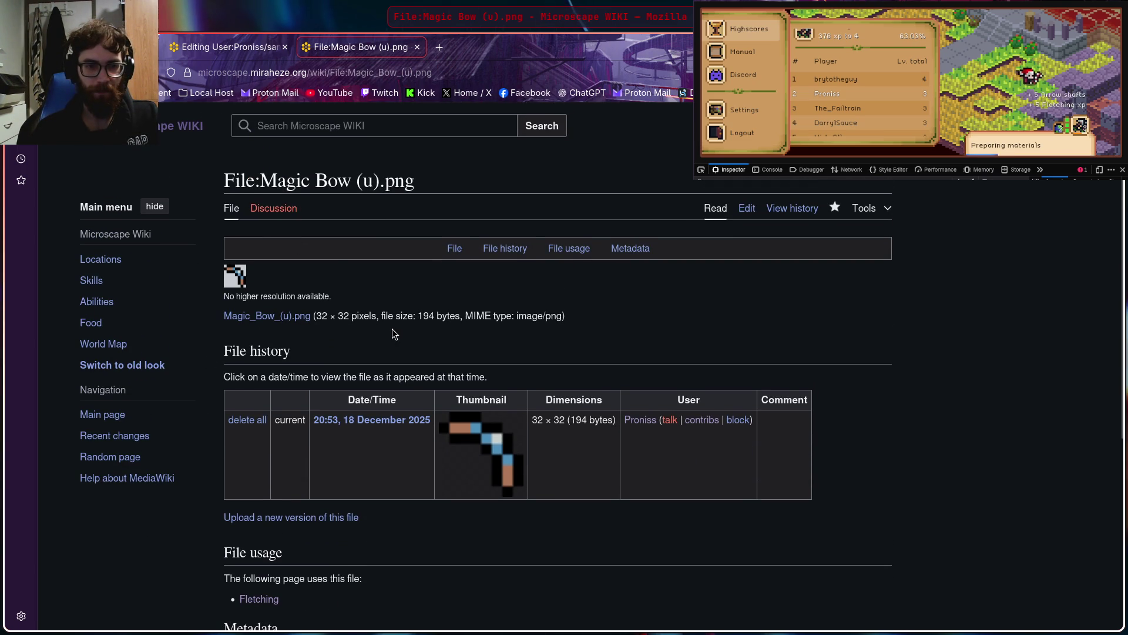
click(417, 47)
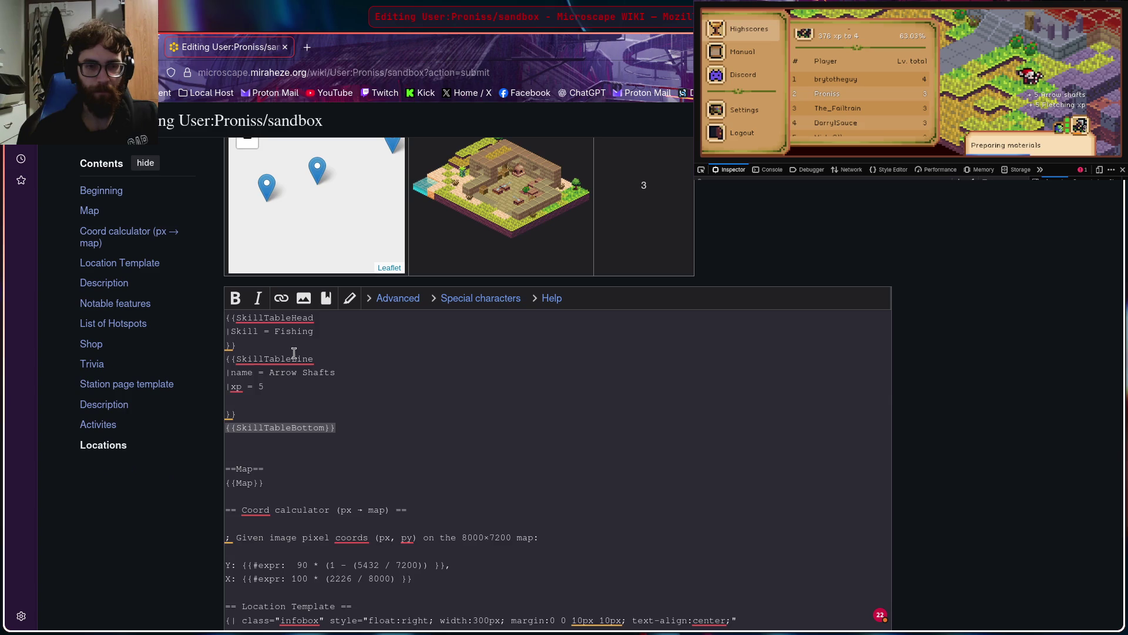
Go to Skills, leave the unsaved sandbox edit, and open the Fletching page
scroll(293, 355, up, 2)
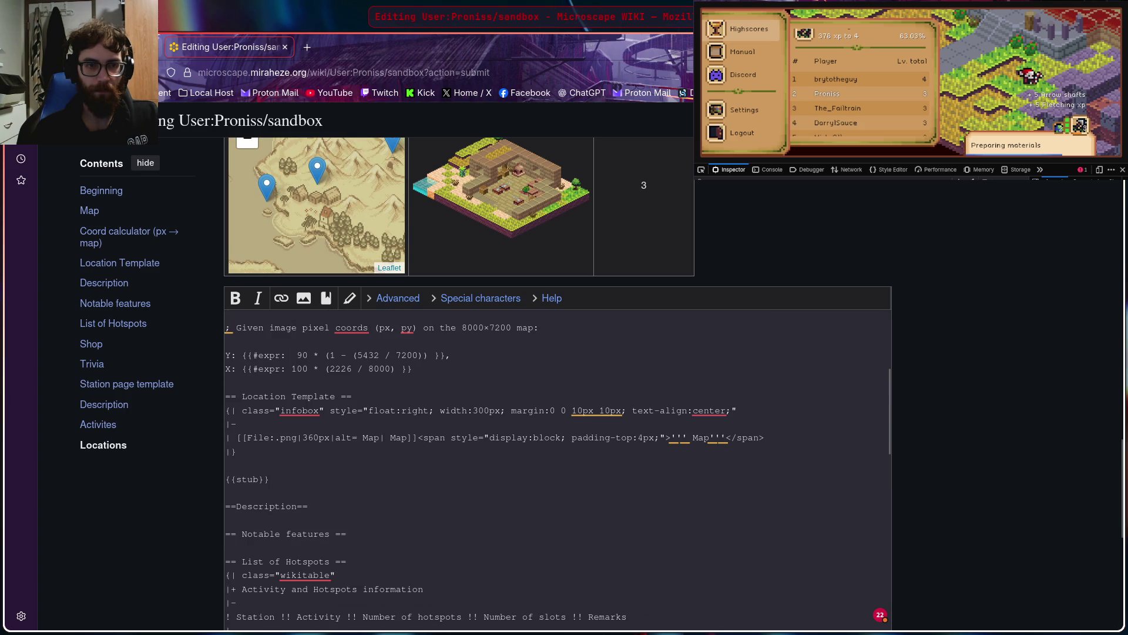
mouse_move(96, 47)
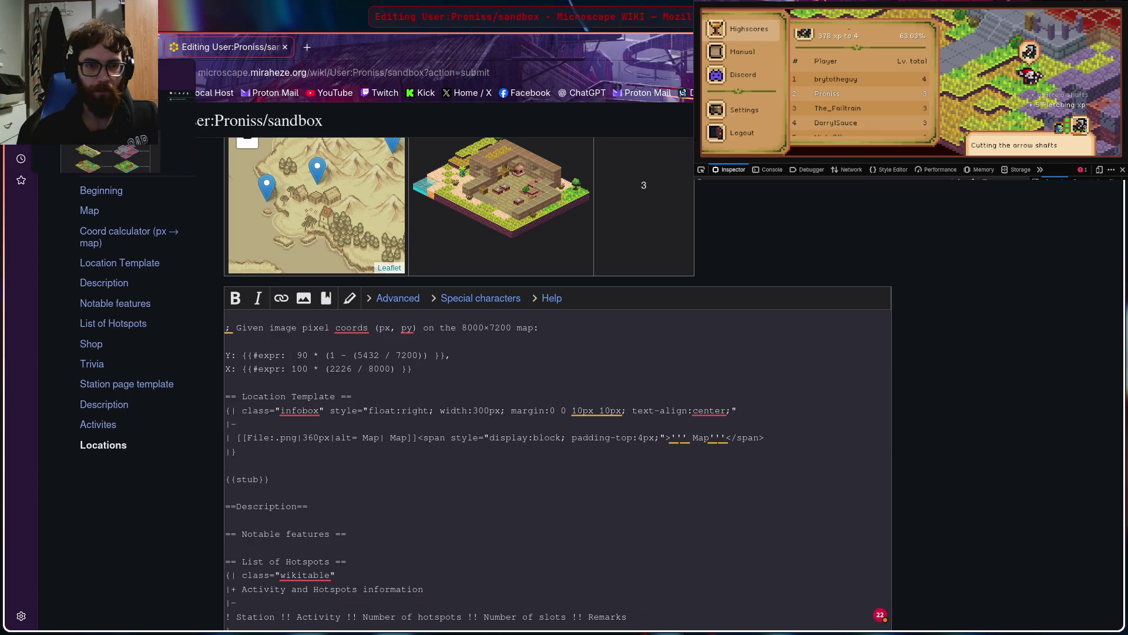
scroll(115, 387, up, 3)
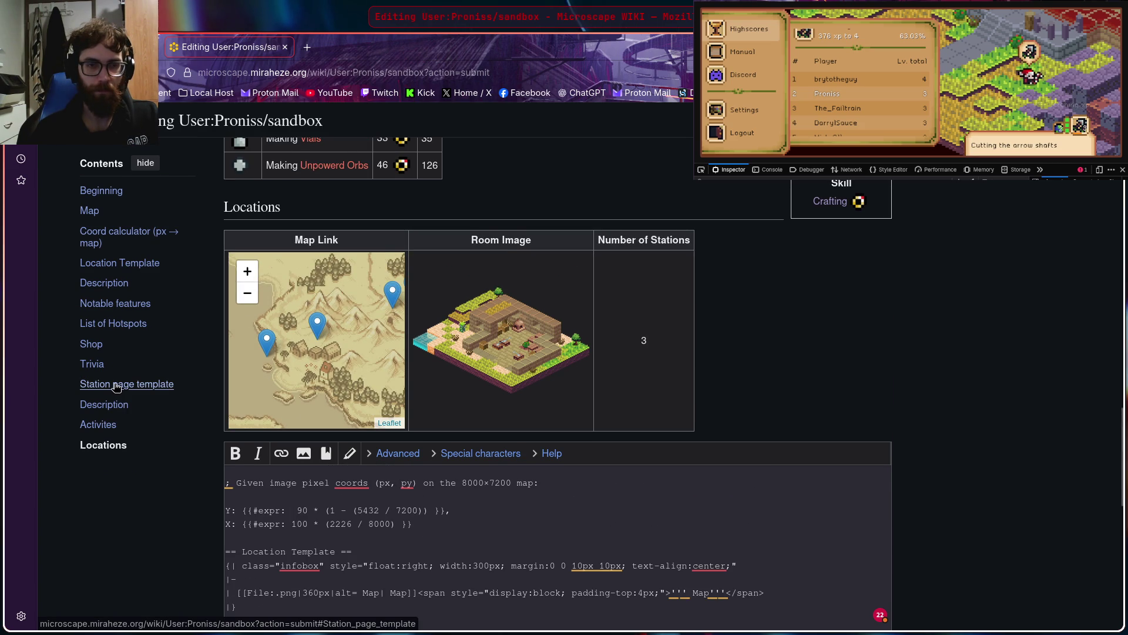
scroll(116, 386, up, 20)
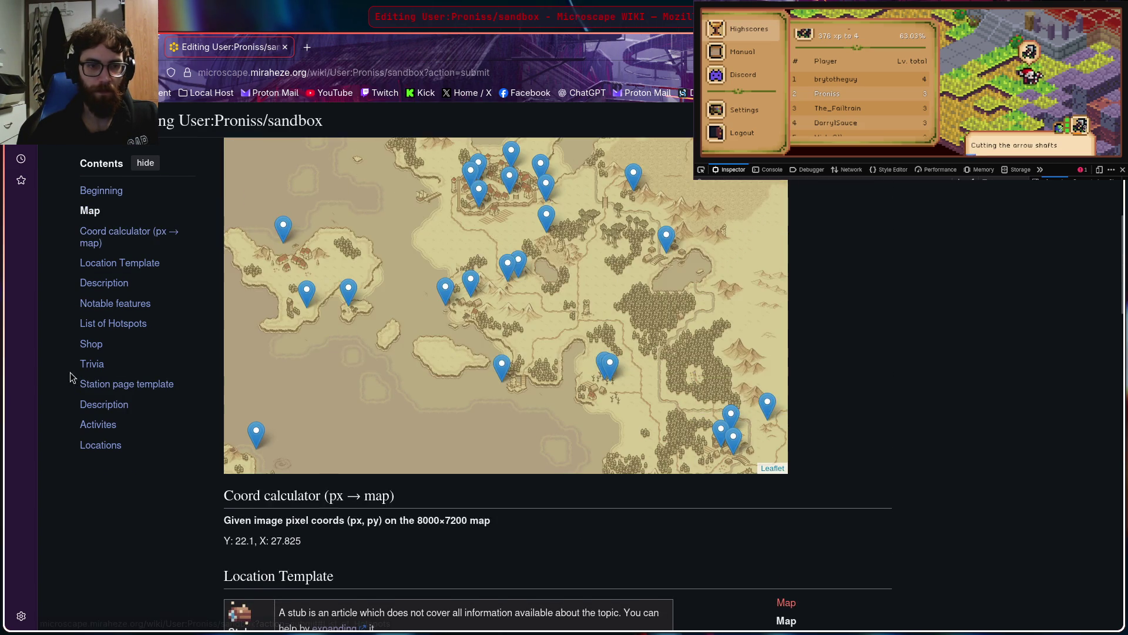
scroll(111, 411, up, 5)
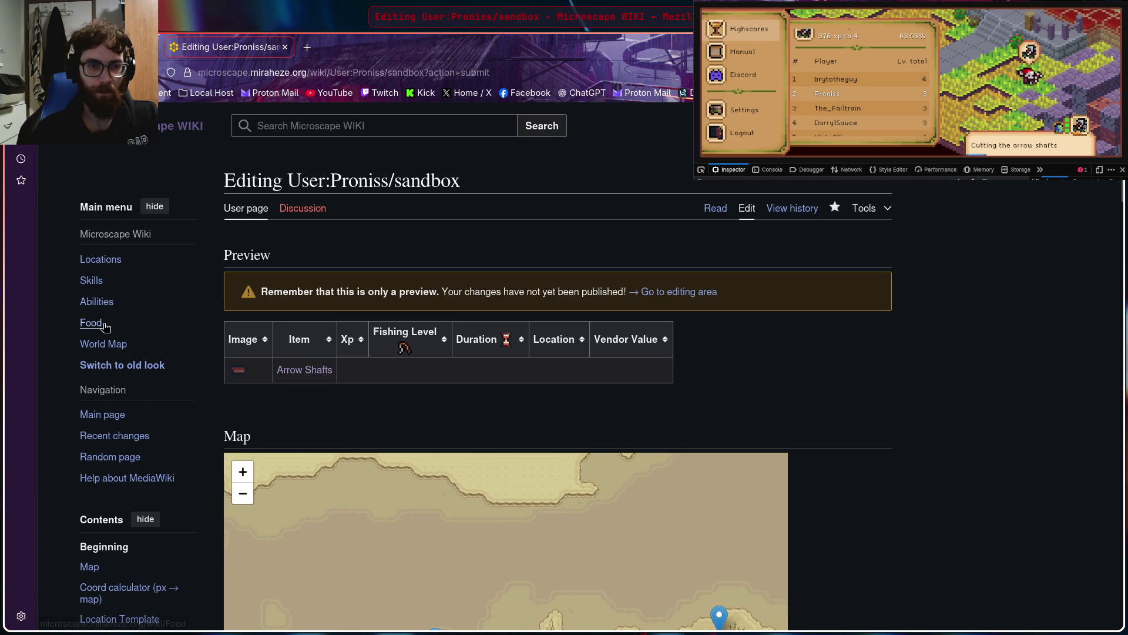
click(104, 289)
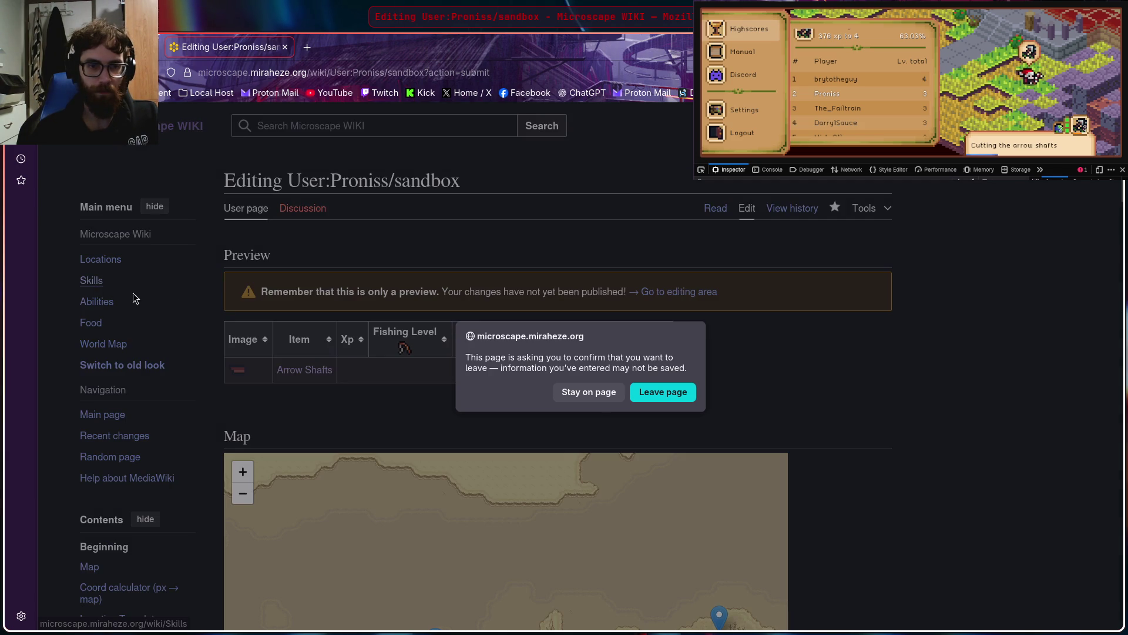
click(651, 392)
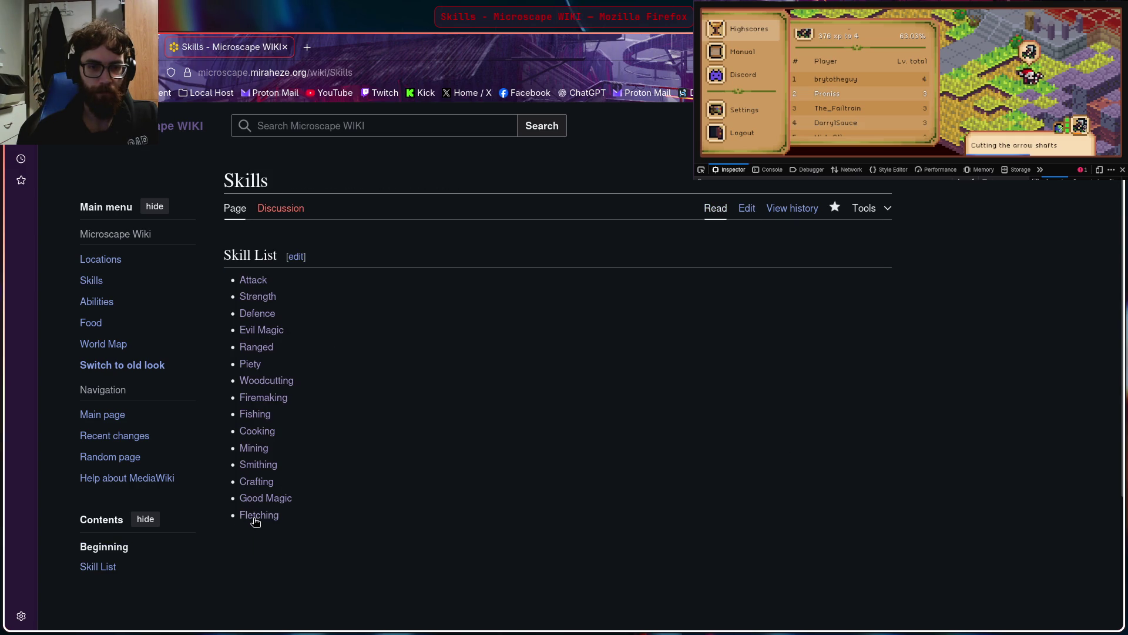
click(259, 515)
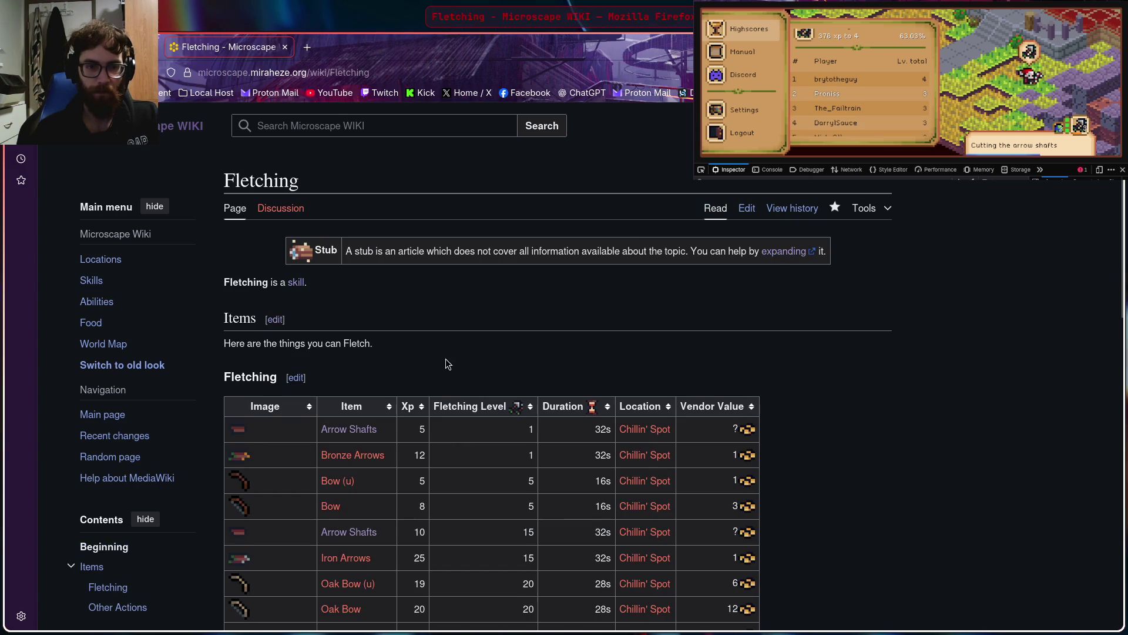
Open the upload page for the Magic Bow image in a new tab
scroll(446, 363, down, 10)
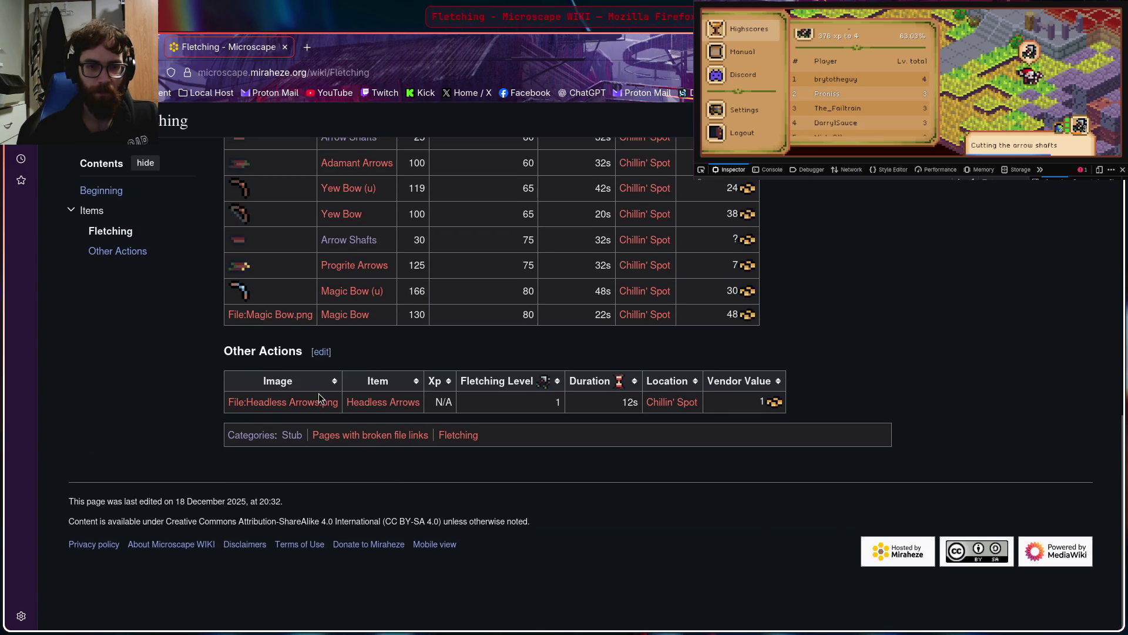
scroll(319, 393, up, 3)
right_click(295, 469)
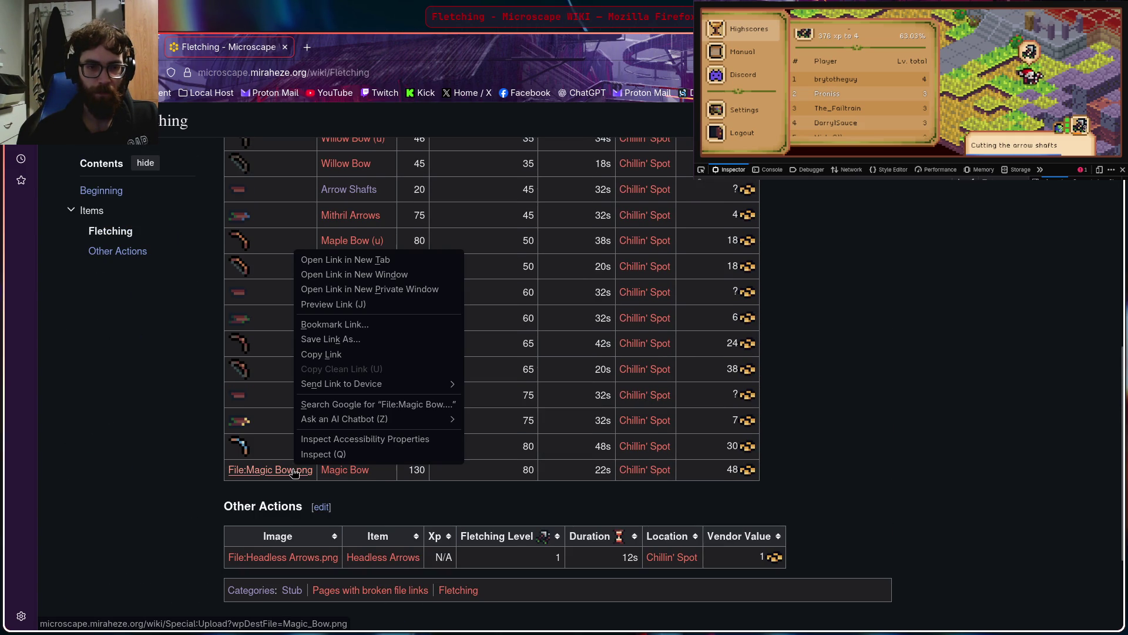
click(396, 262)
click(354, 50)
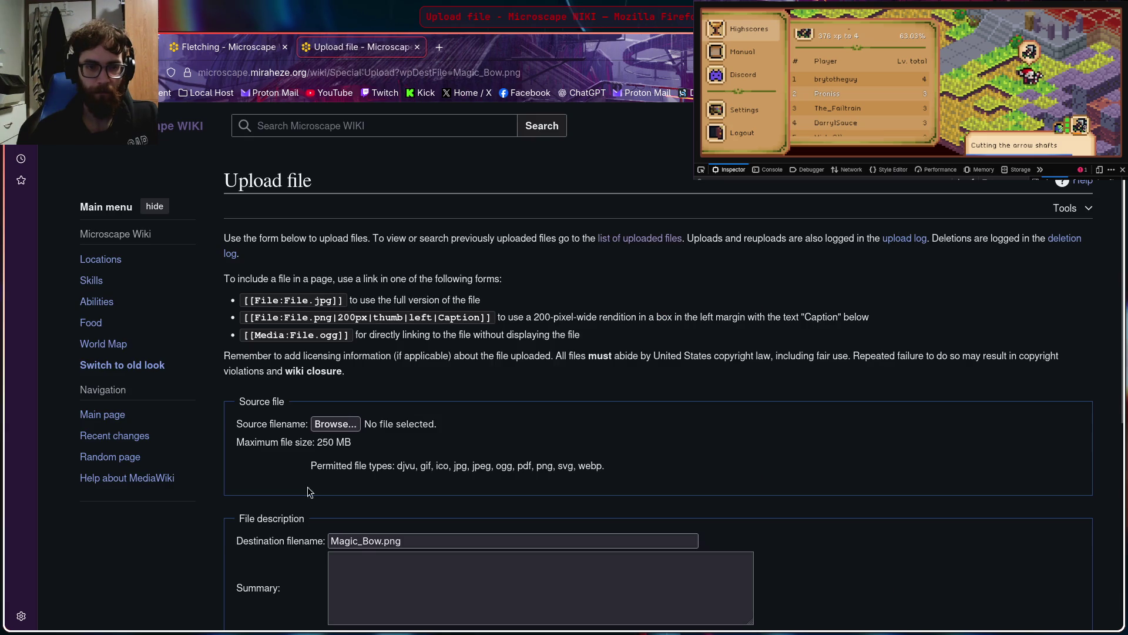
Upload the 221-byte magicBow-C3ldyGxw.png as Magic_Bow.png and close the file tab
click(335, 423)
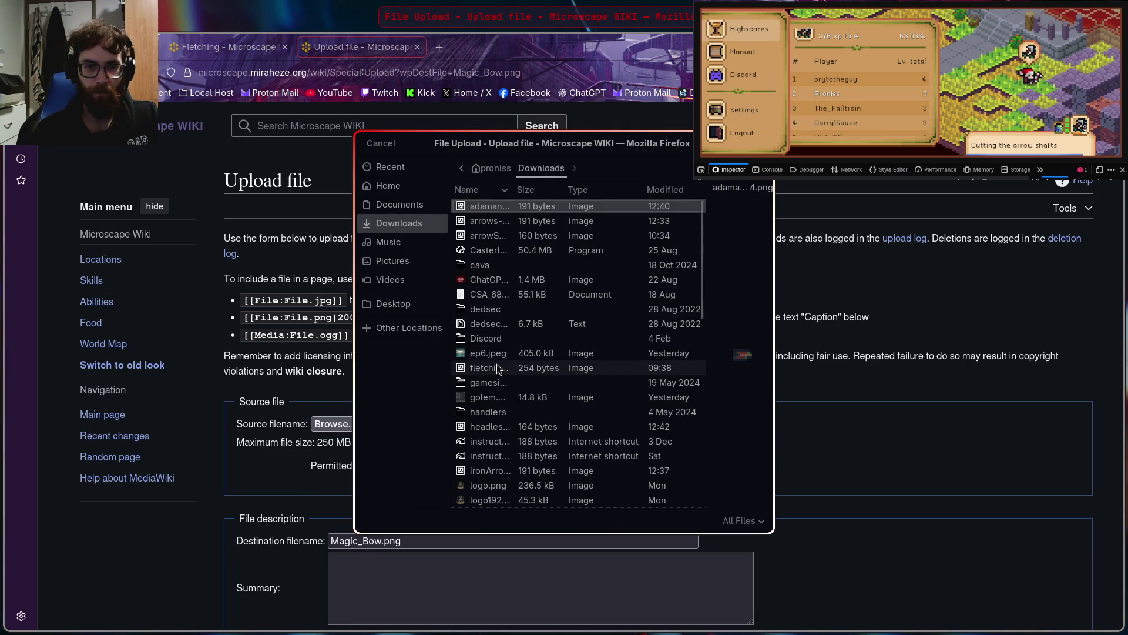
scroll(497, 368, down, 4)
click(488, 415)
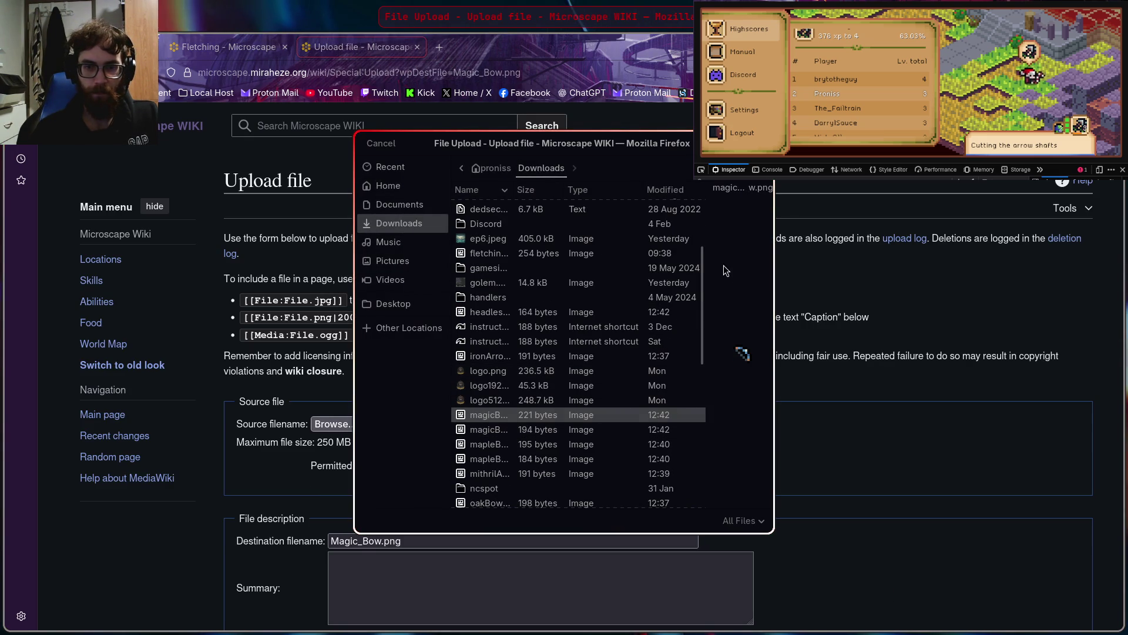
click(750, 143)
scroll(429, 408, down, 4)
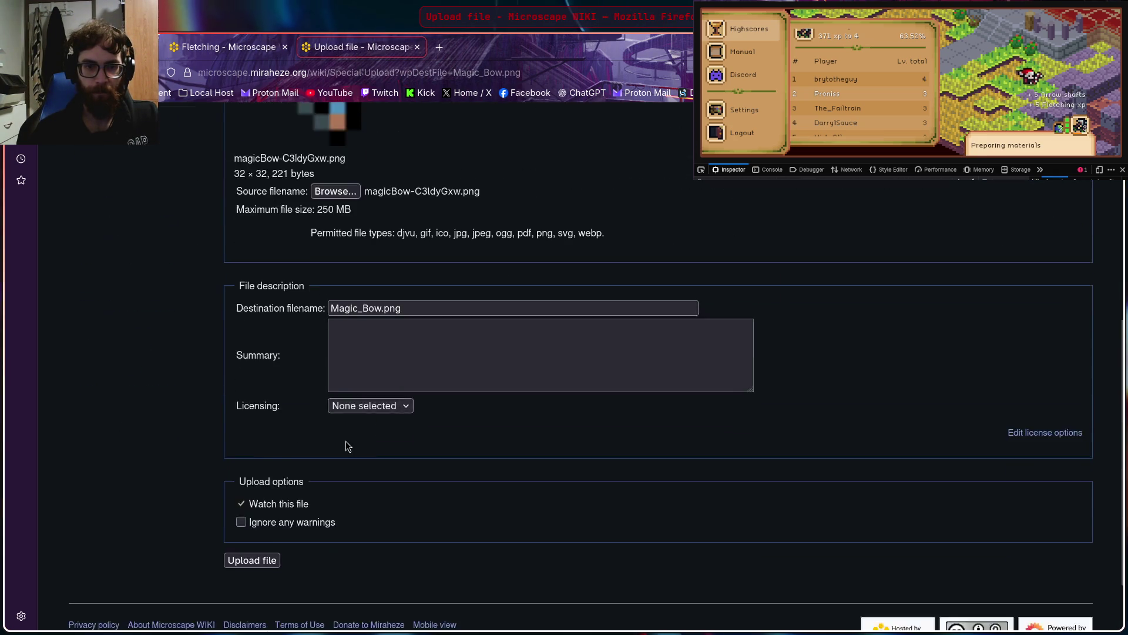
scroll(379, 430, down, 2)
click(261, 493)
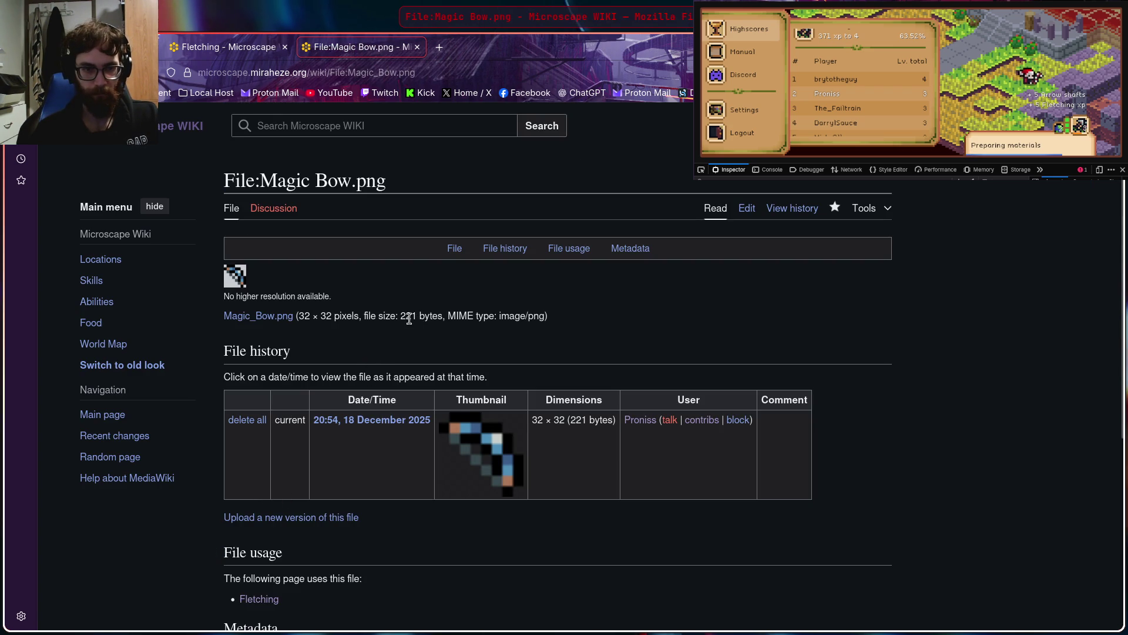
scroll(410, 319, down, 4)
scroll(412, 353, up, 4)
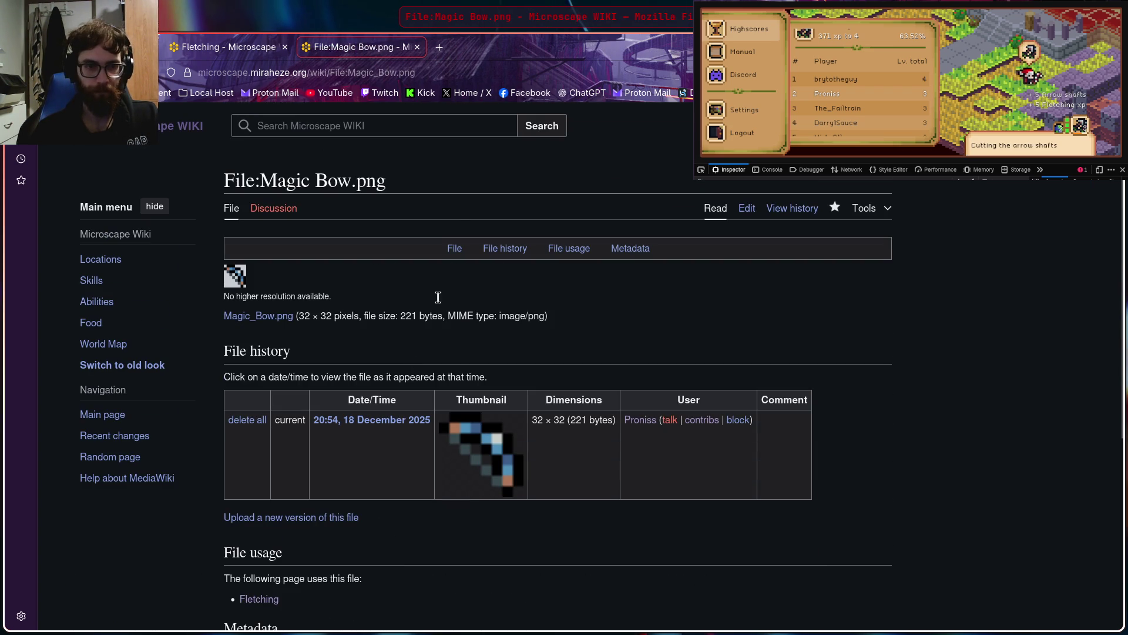
click(420, 52)
scroll(187, 525, down, 2)
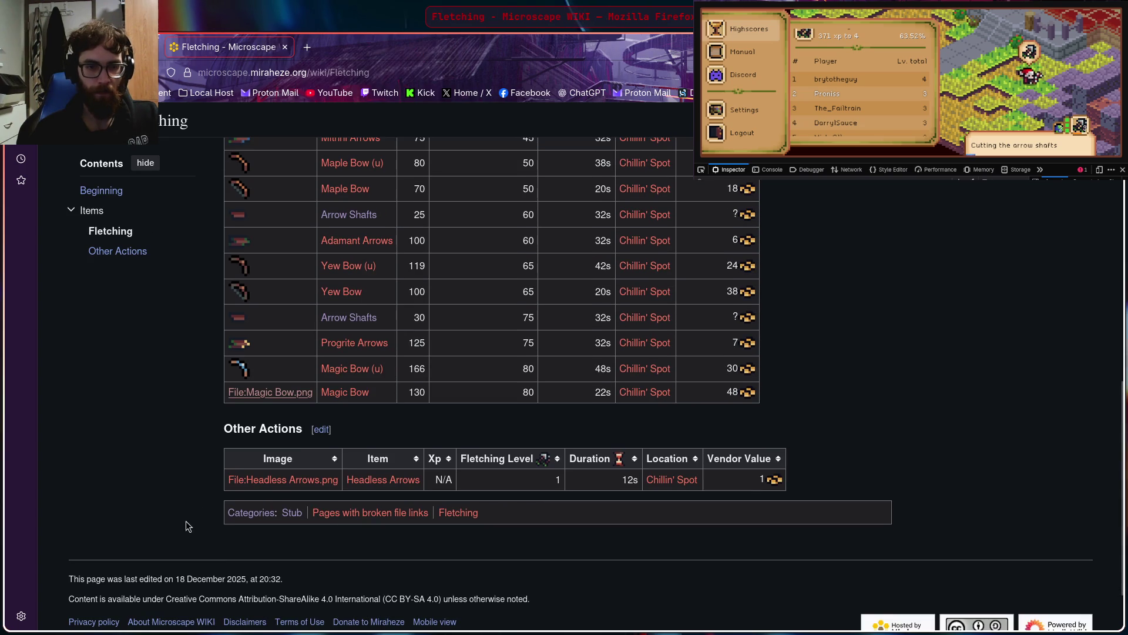
Open the upload page for the missing Headless Arrows.png image in a new tab
right_click(276, 478)
click(349, 272)
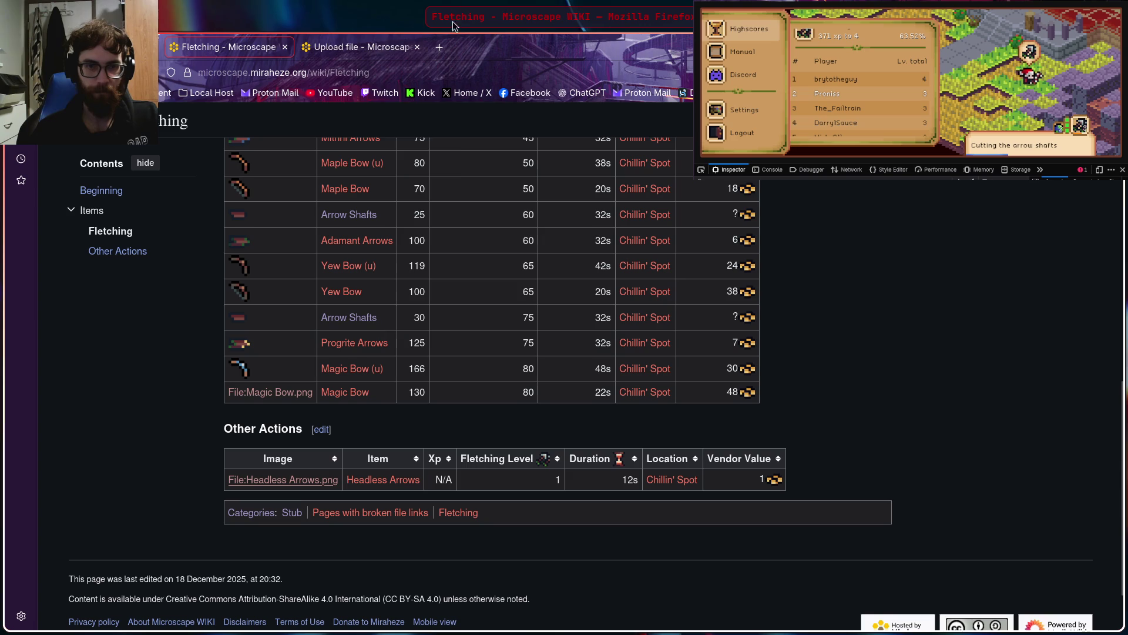
click(360, 48)
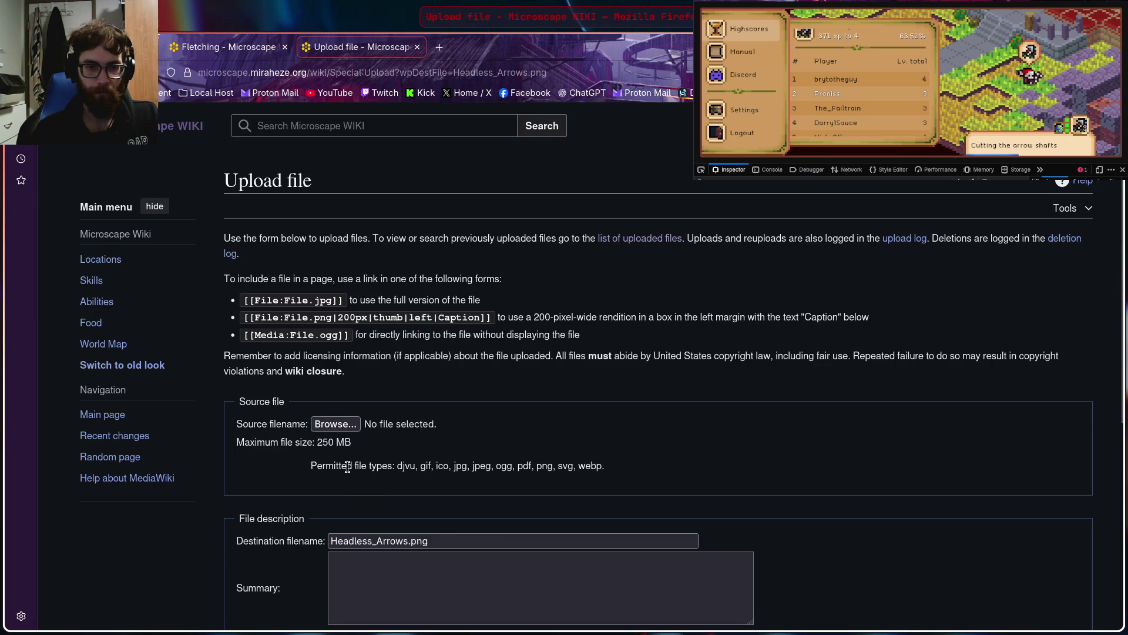
Upload headlessArrows-BVRs_pMW.png as the 32×32 Headless_Arrows.png icon
click(337, 428)
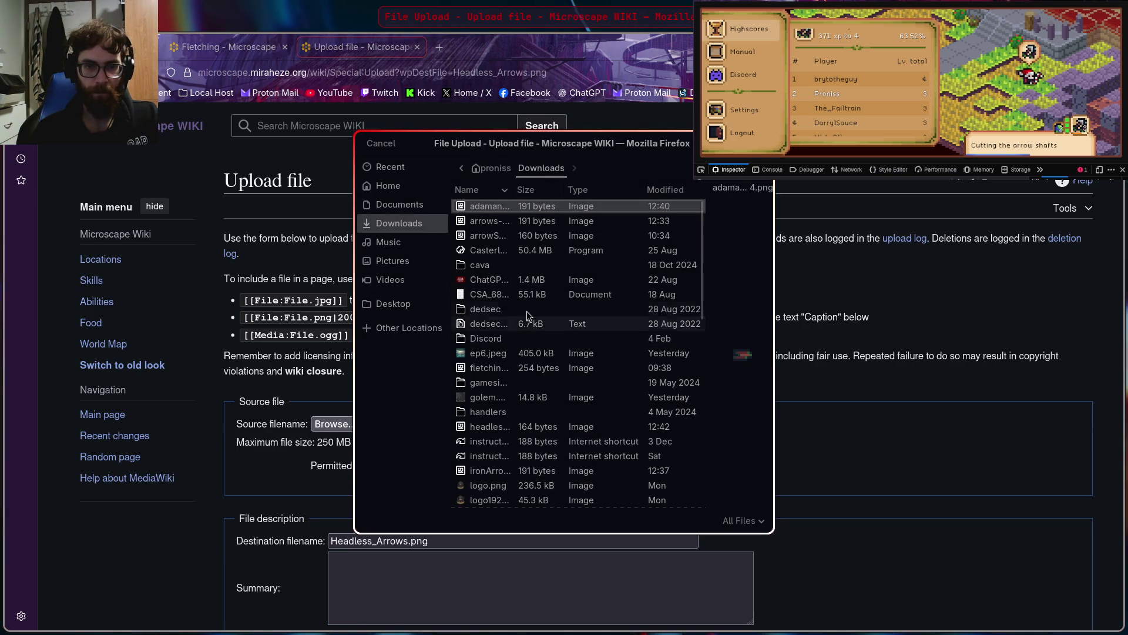
scroll(513, 319, down, 5)
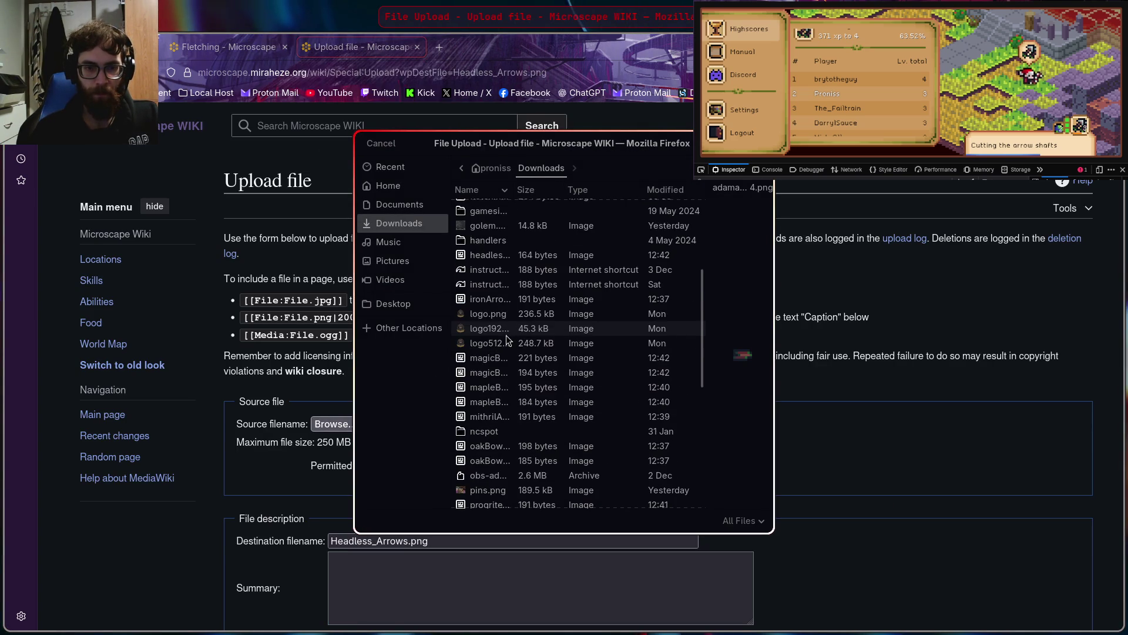
scroll(506, 339, down, 4)
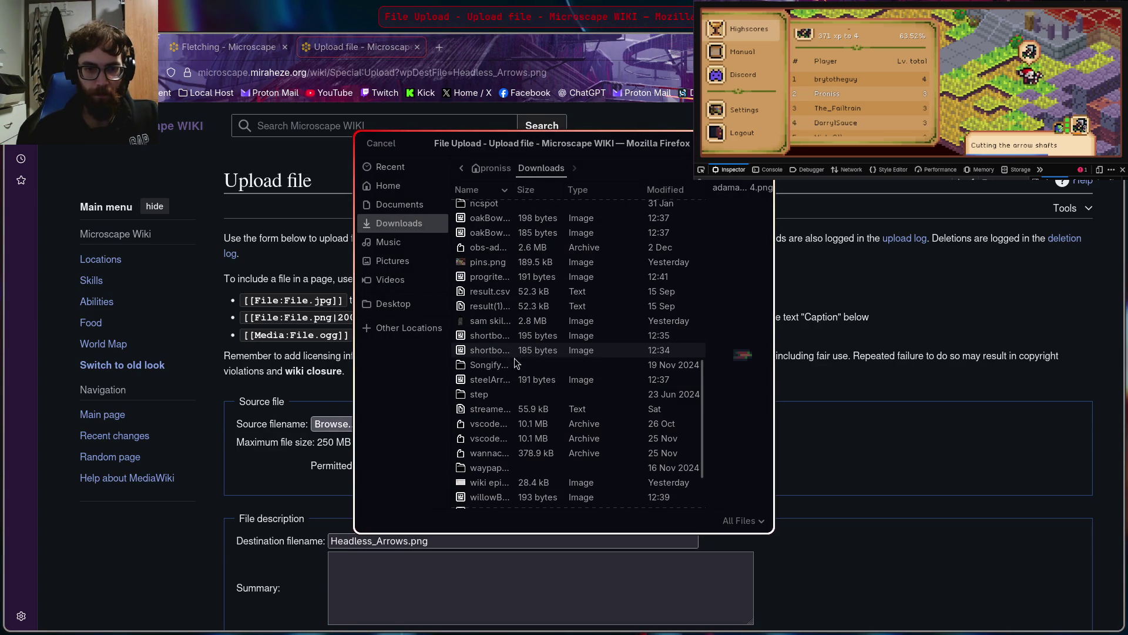
scroll(516, 371, up, 3)
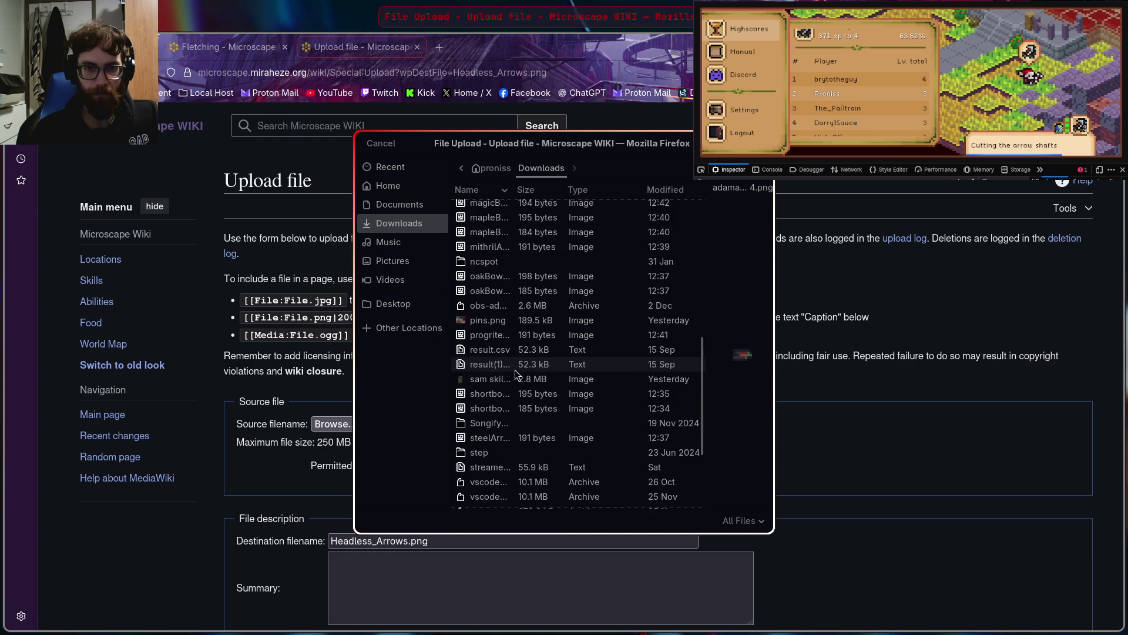
scroll(516, 374, up, 3)
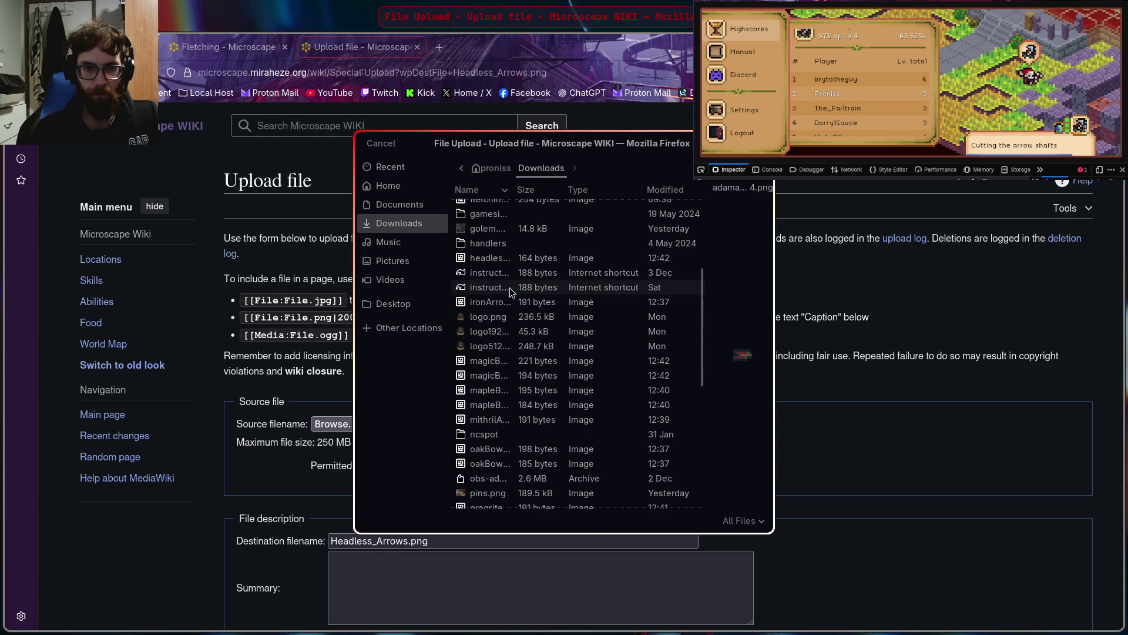
click(494, 259)
click(742, 143)
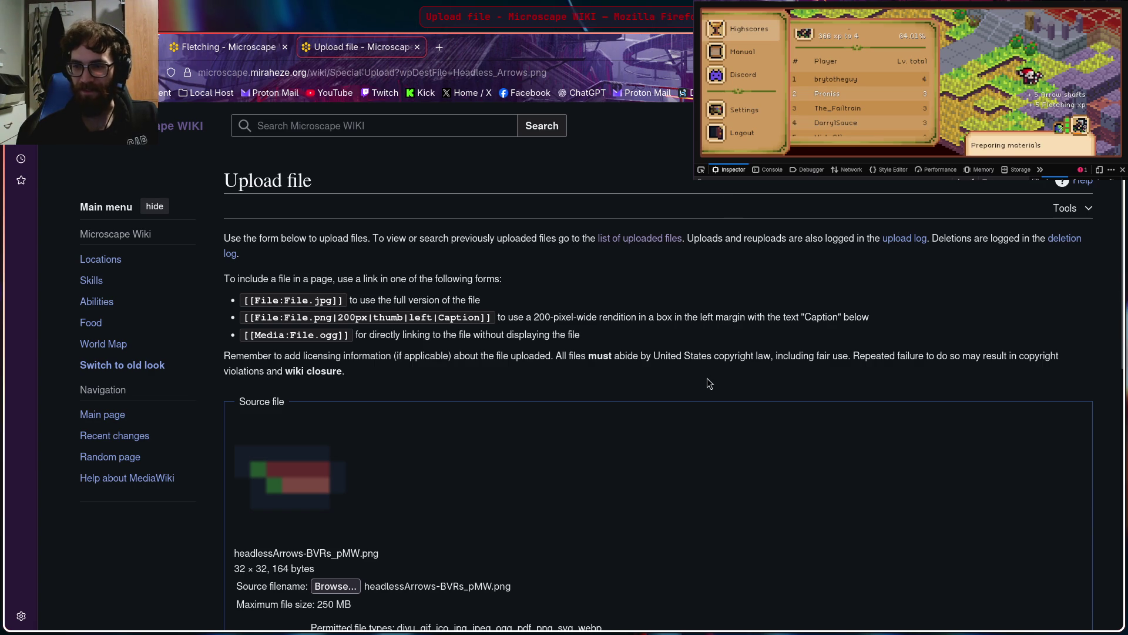
scroll(375, 410, down, 5)
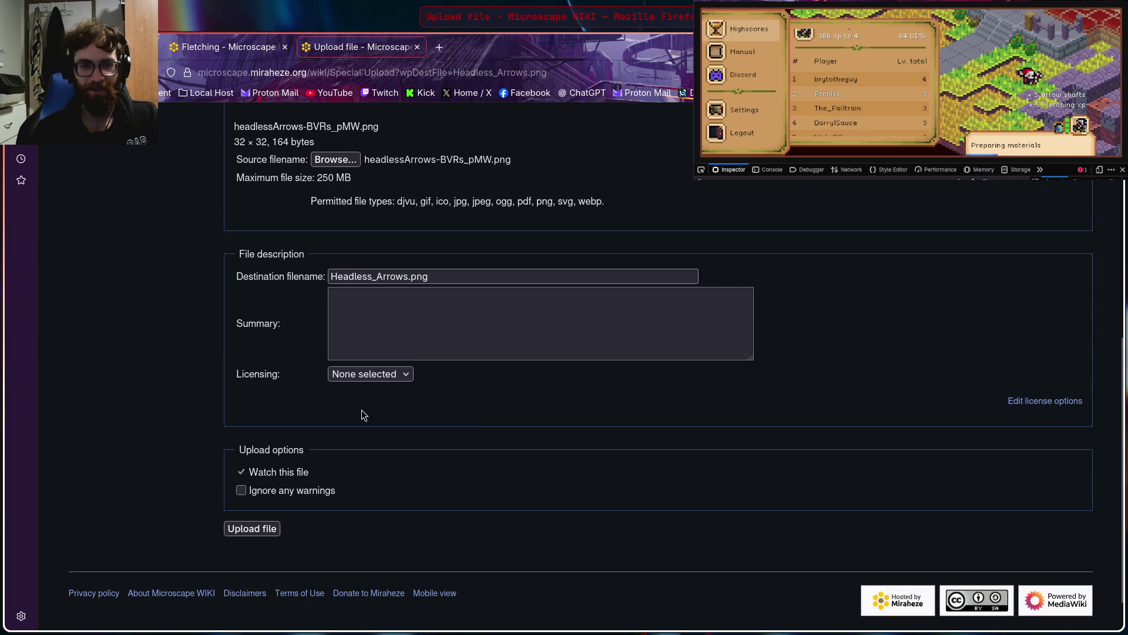
click(256, 532)
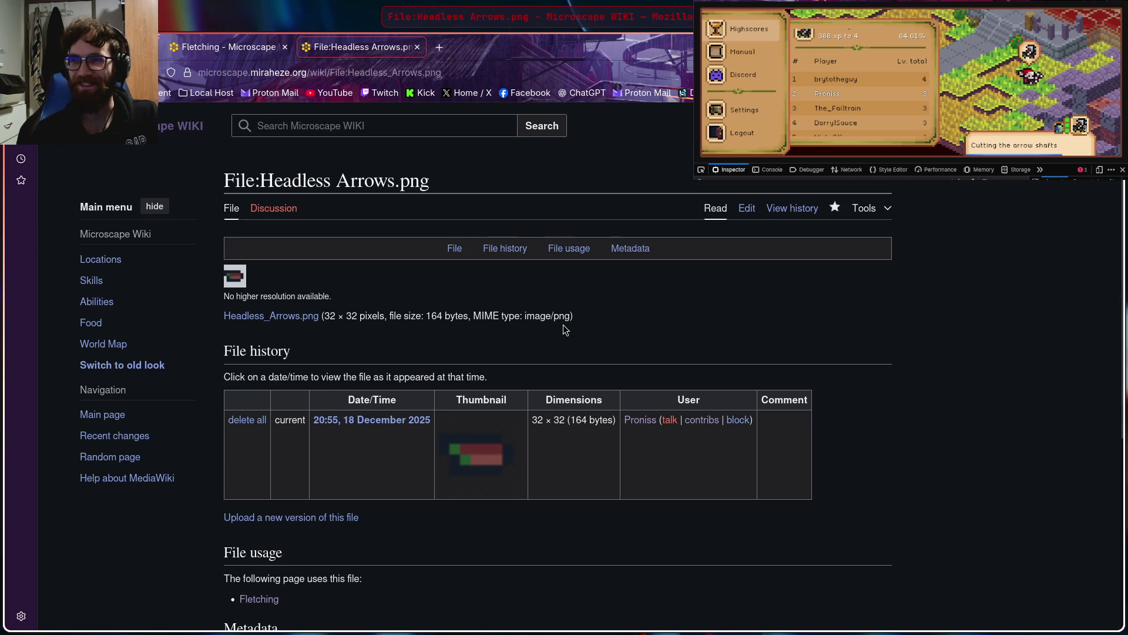
scroll(564, 325, down, 4)
scroll(558, 403, up, 4)
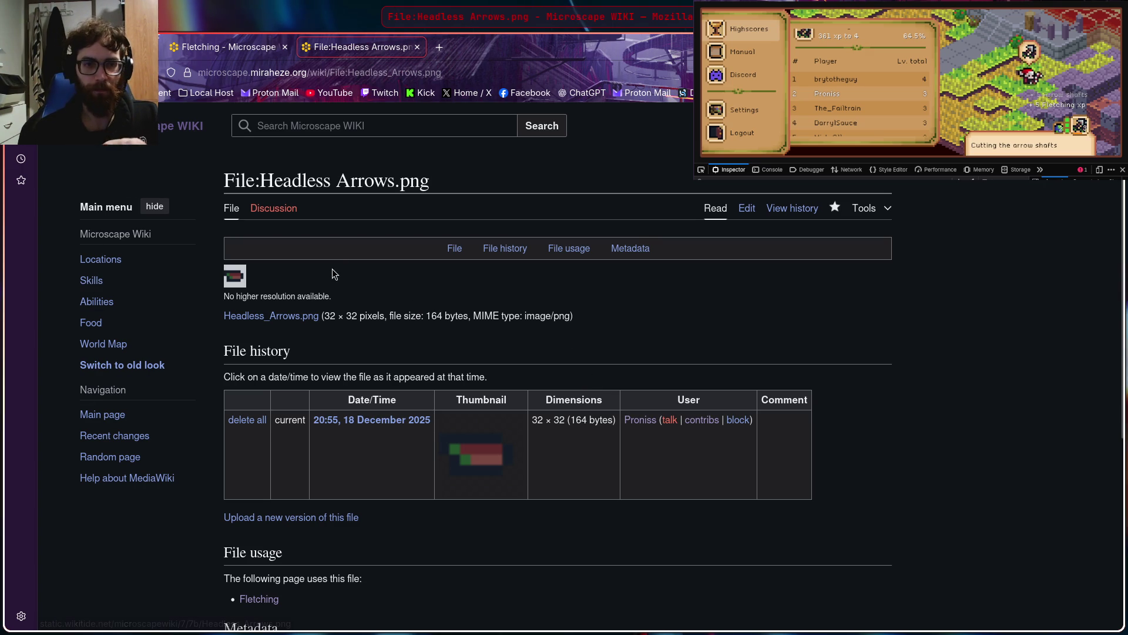
Close the file page tab and check the Magic Bow and Headless Arrows icons in the Fletching tables
click(417, 47)
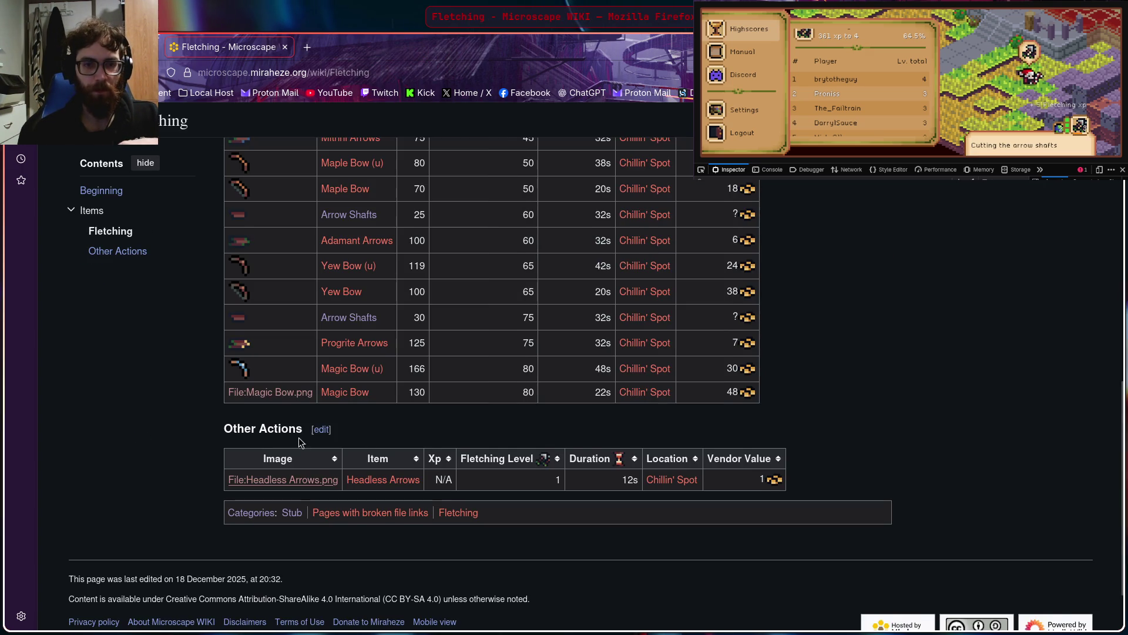
scroll(322, 424, up, 15)
mouse_move(106, 12)
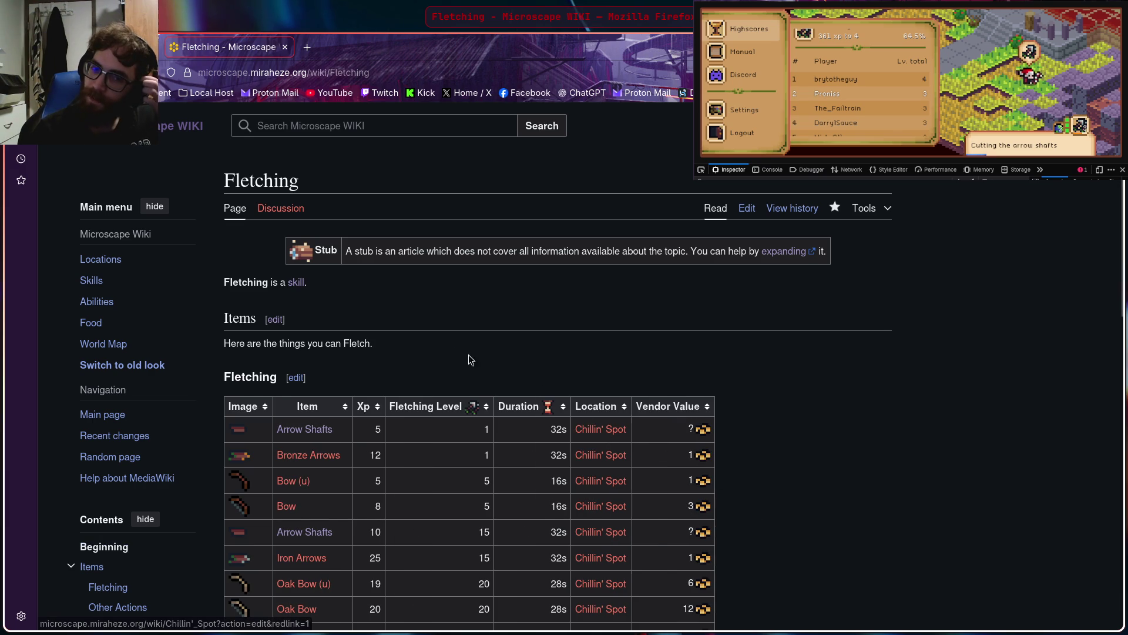
scroll(495, 366, down, 7)
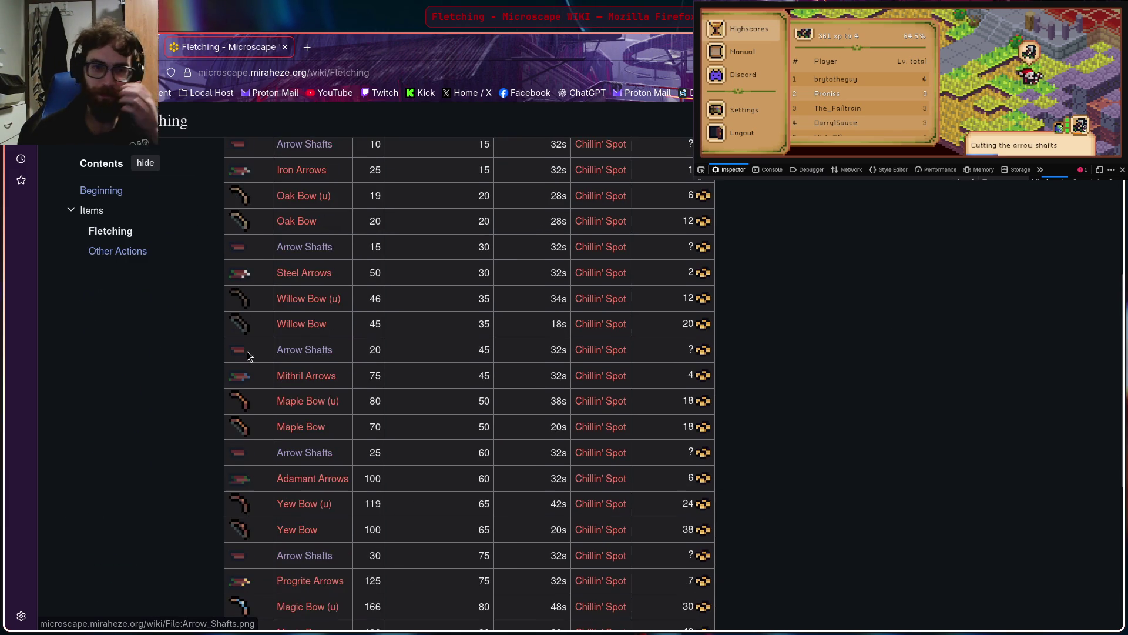
scroll(246, 350, down, 5)
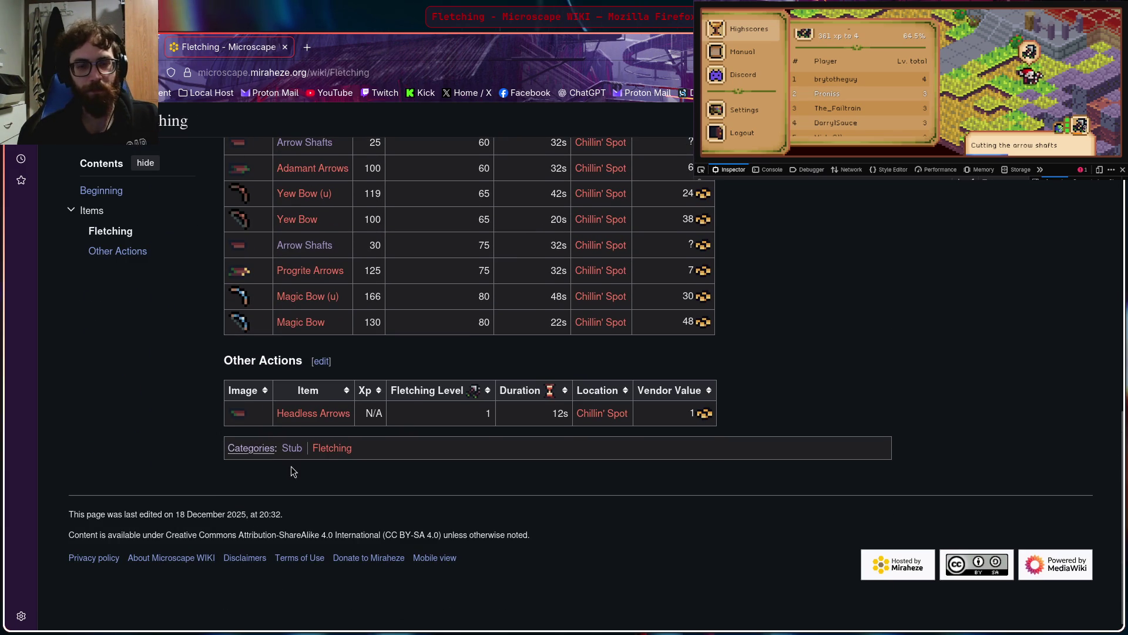
scroll(199, 451, up, 10)
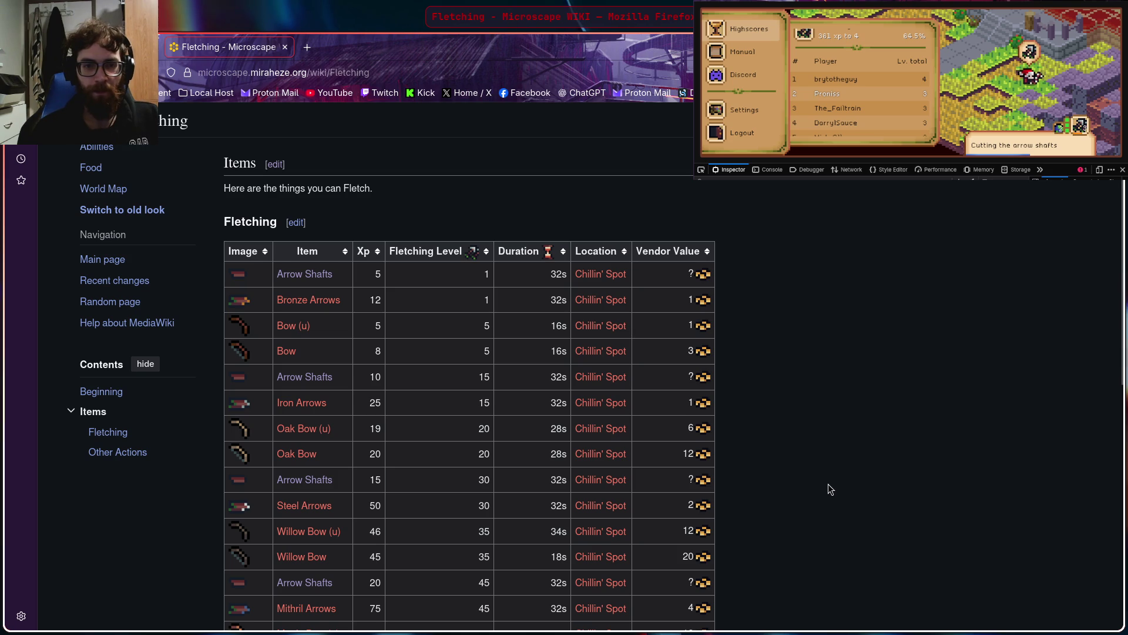
scroll(857, 449, down, 9)
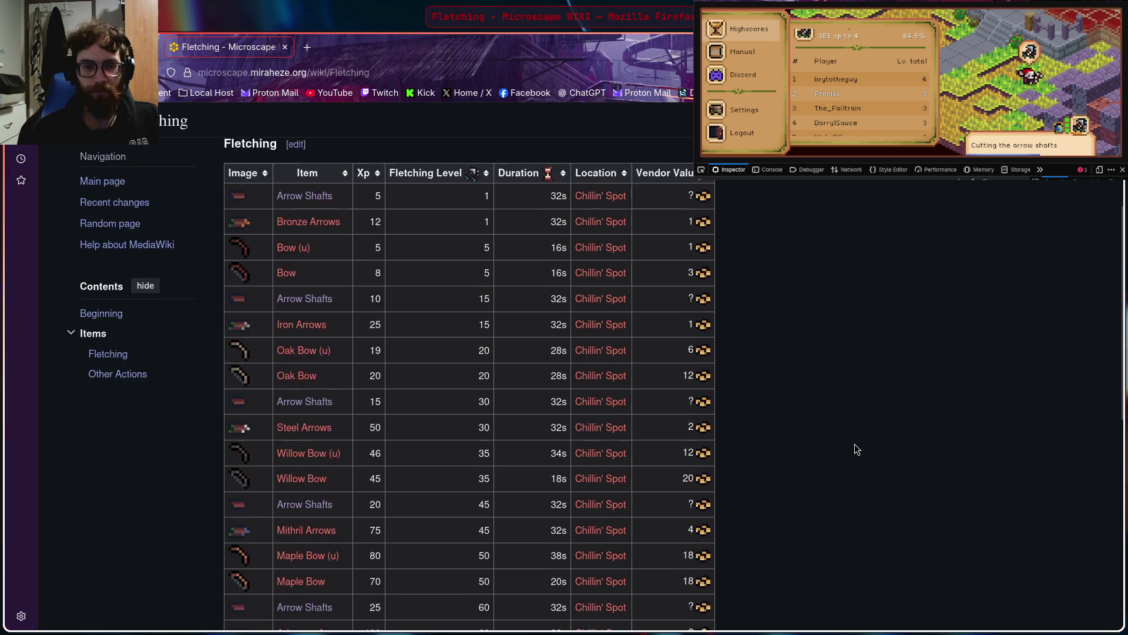
scroll(857, 449, up, 12)
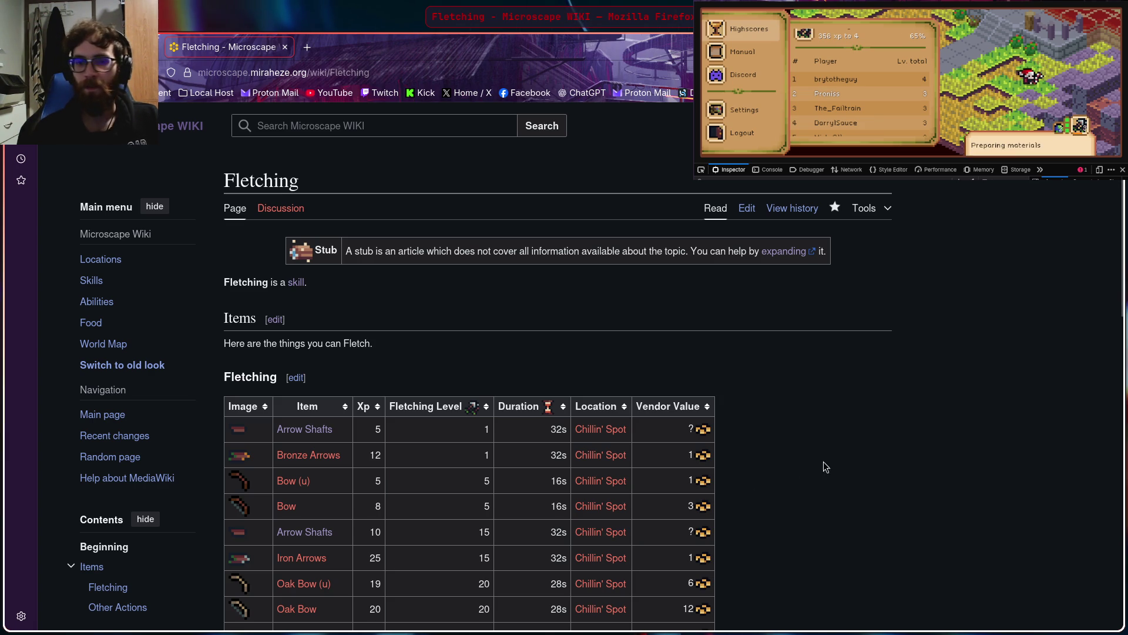
Cycle through the open applications, ending on the streaming software
key(alt+Tab)
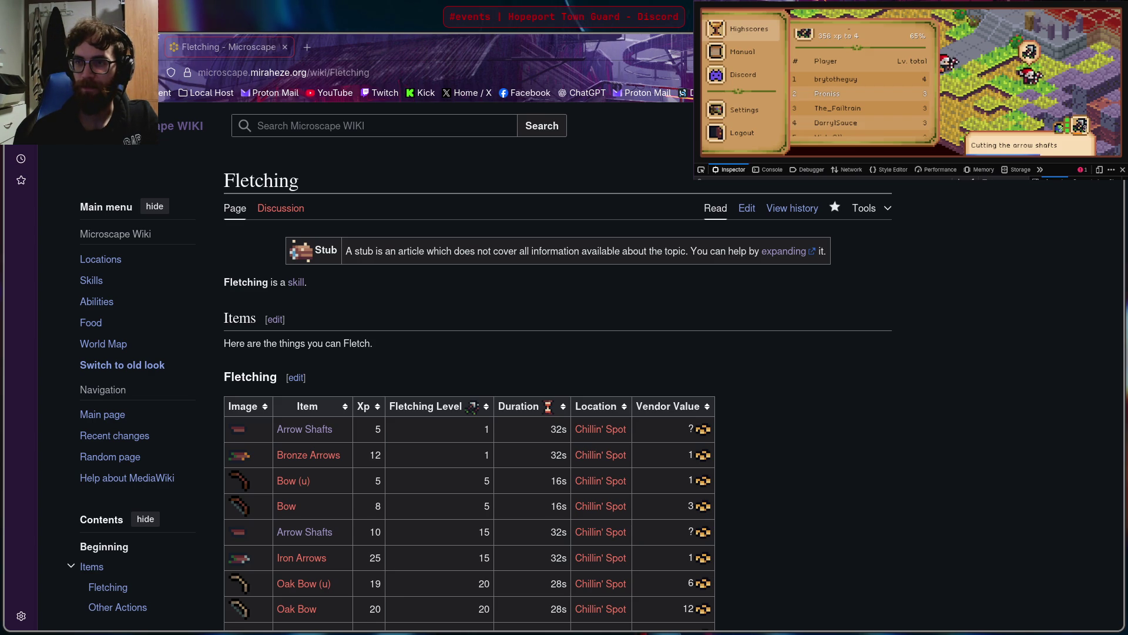
key(alt+Tab)
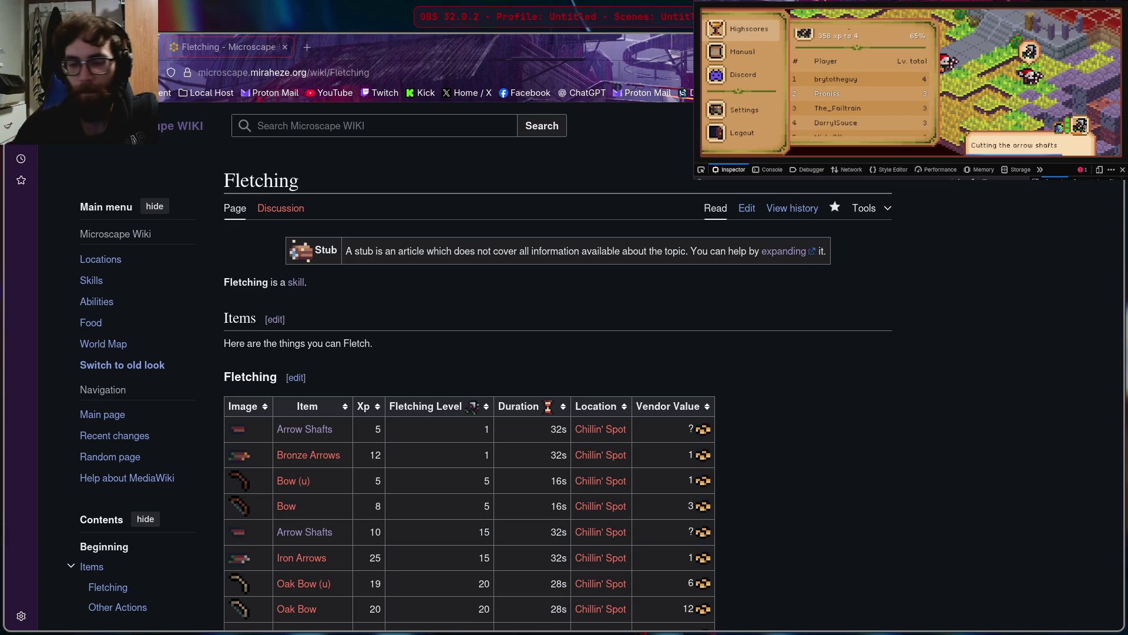
key(alt+Tab)
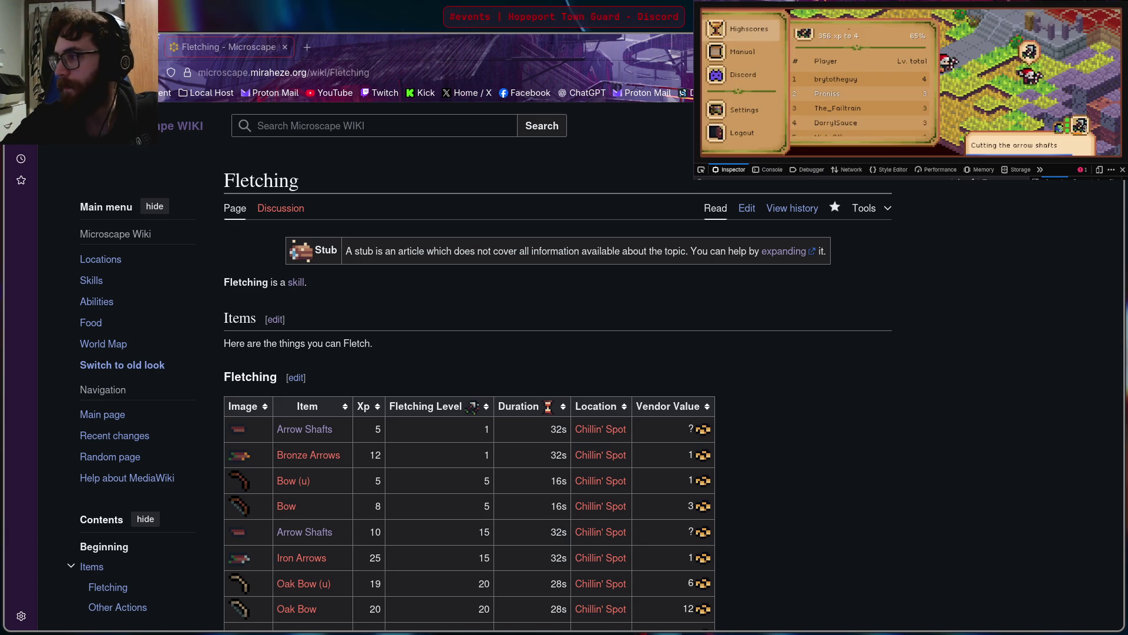
key(alt+Tab)
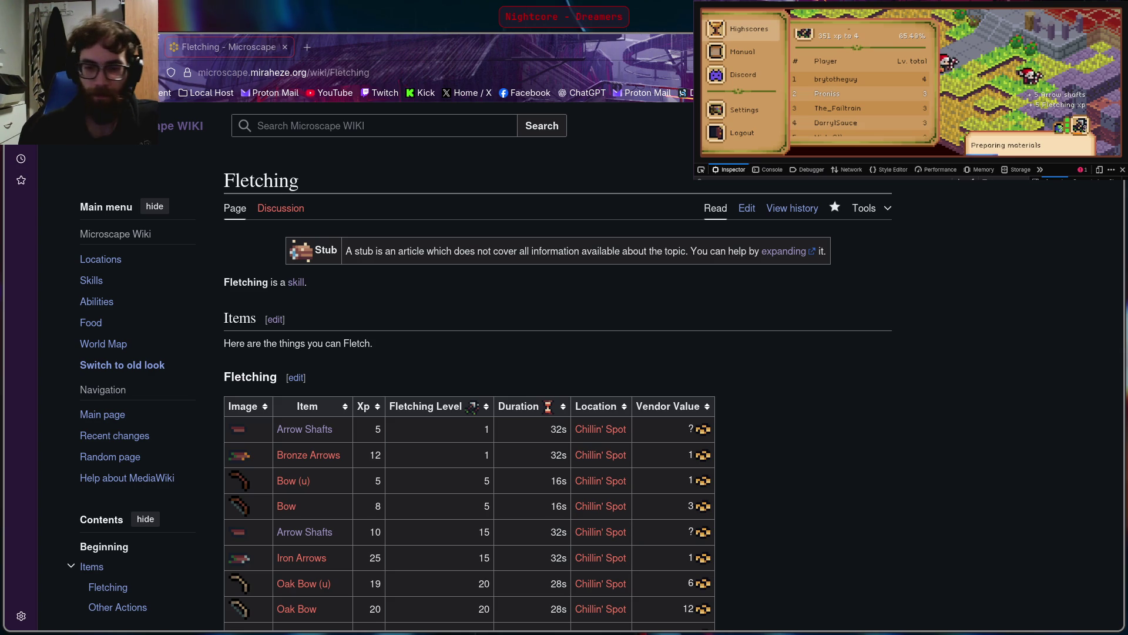
key(alt+Tab)
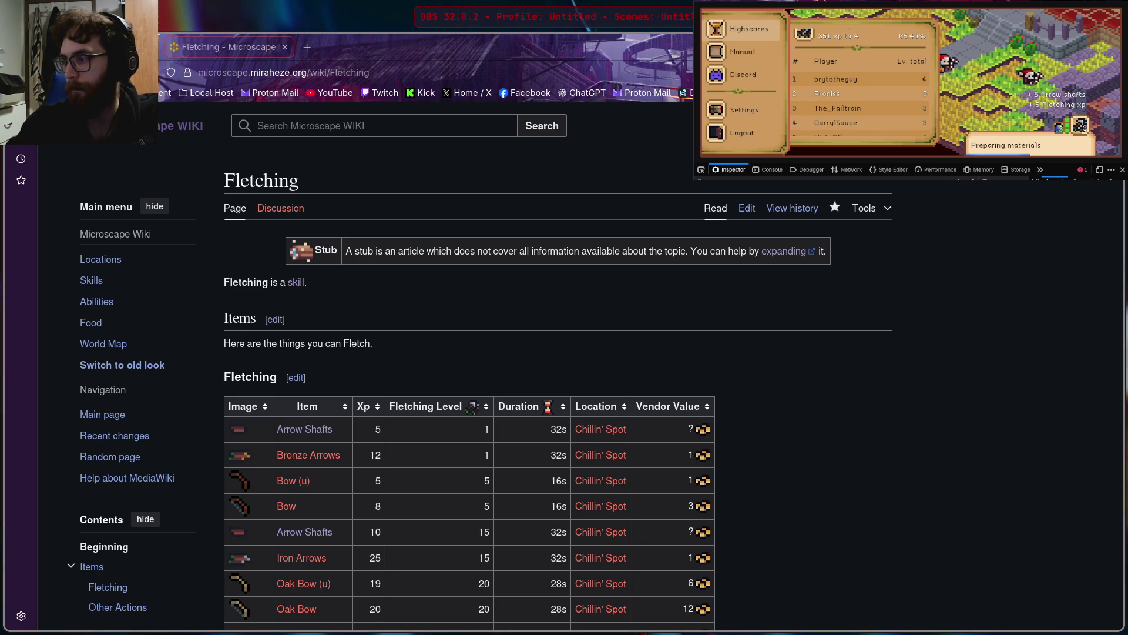
key(alt+Tab)
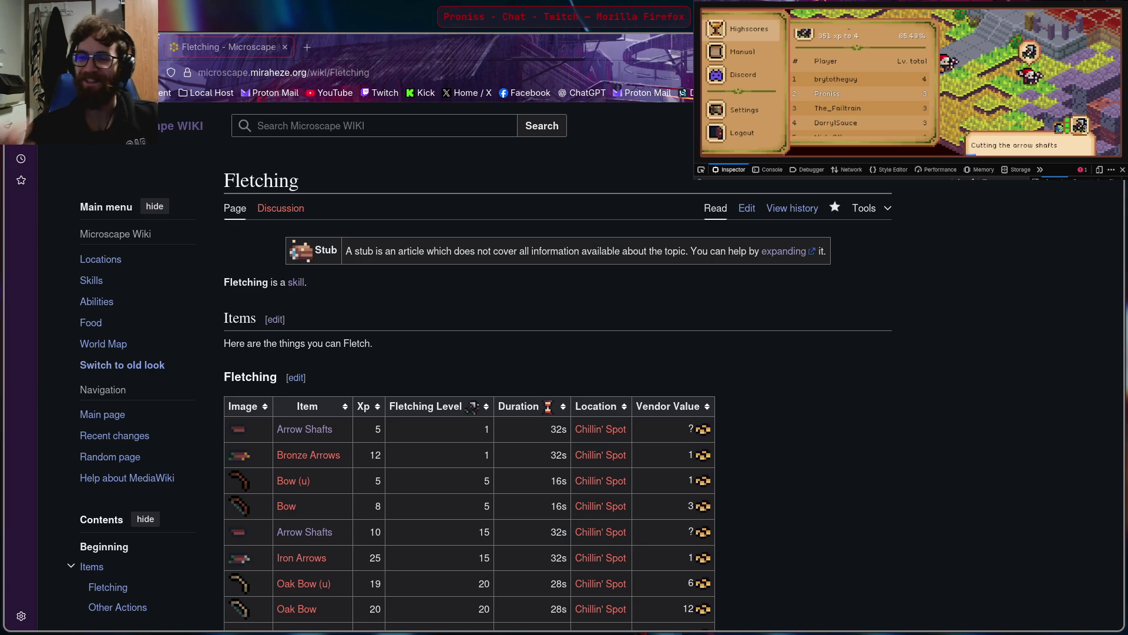
key(alt+Tab)
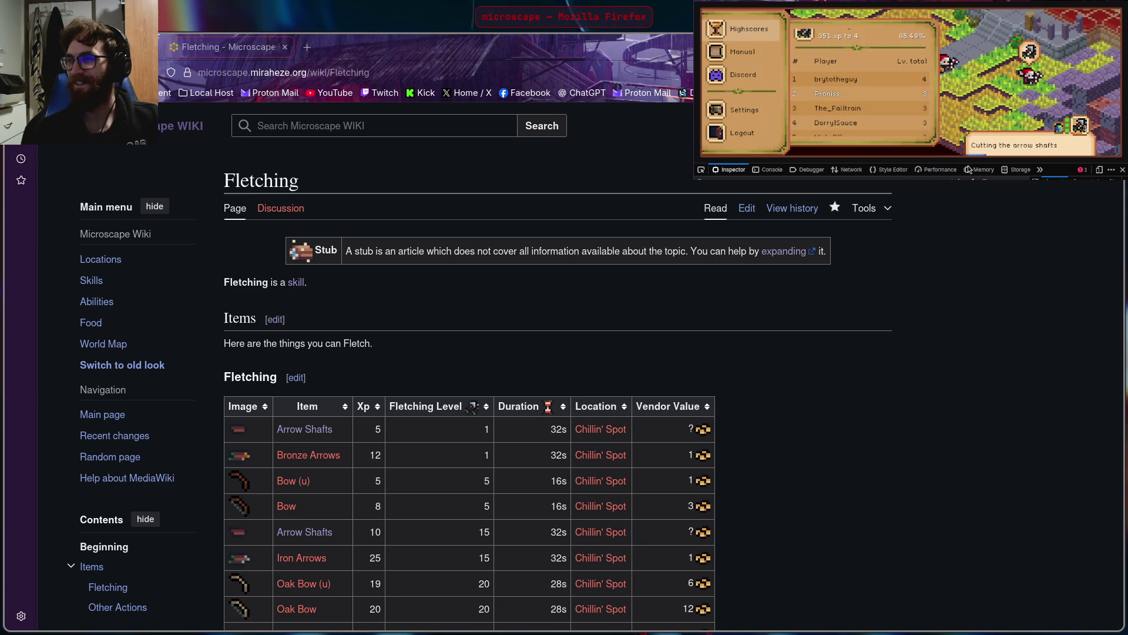
key(alt+Tab)
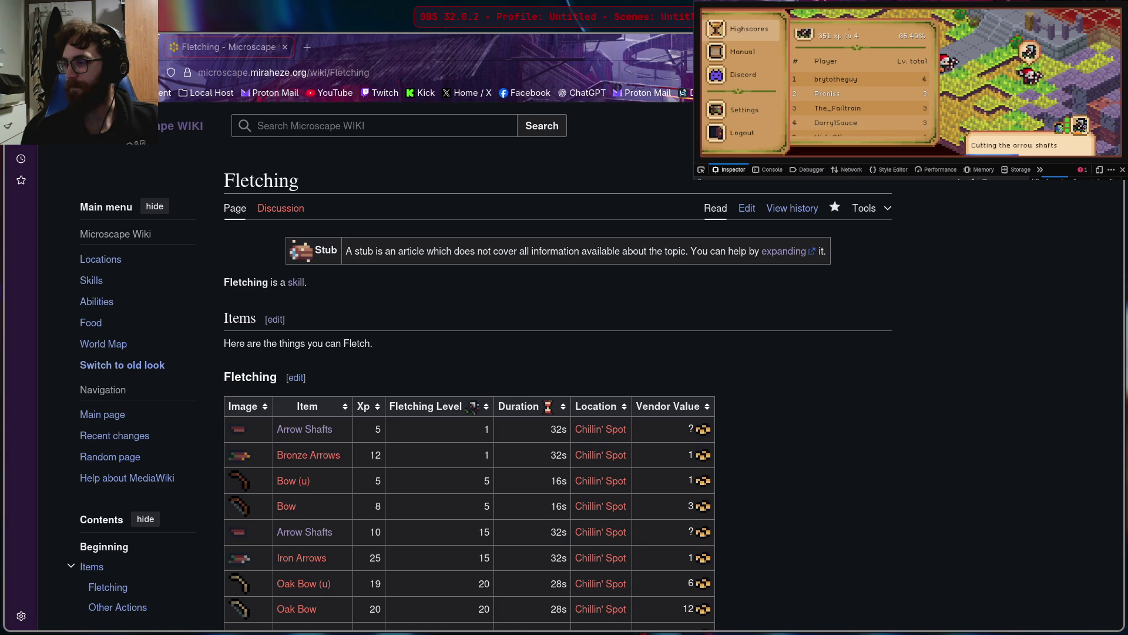
Close the game's developer tools, hide the floating game window, and move to empty workspace 2
scroll(858, 88, up, 3)
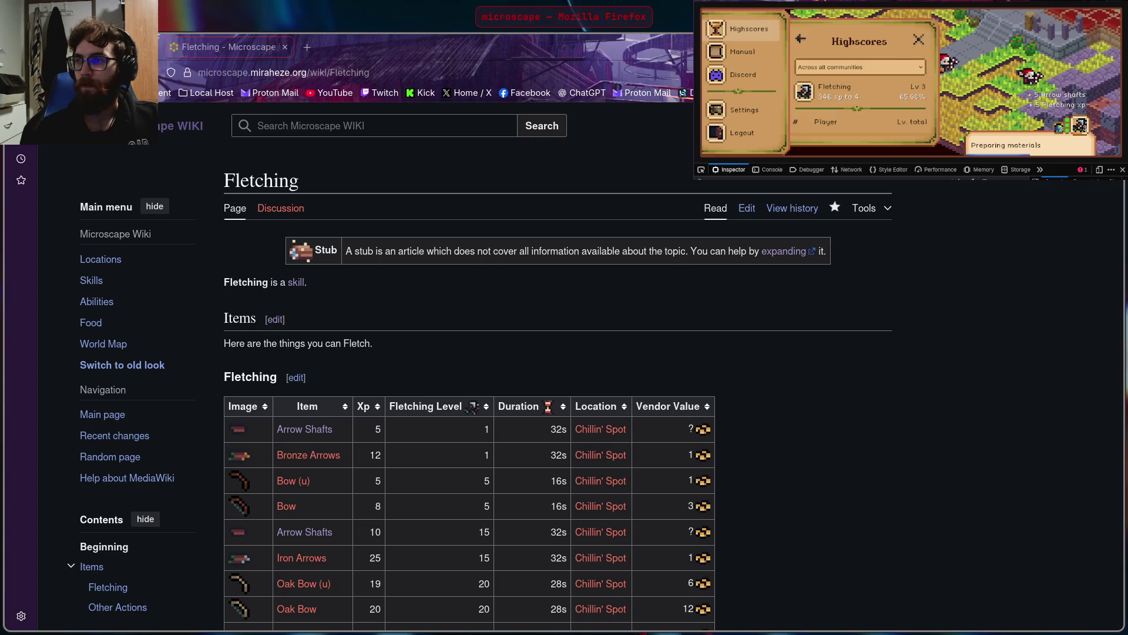
click(1120, 170)
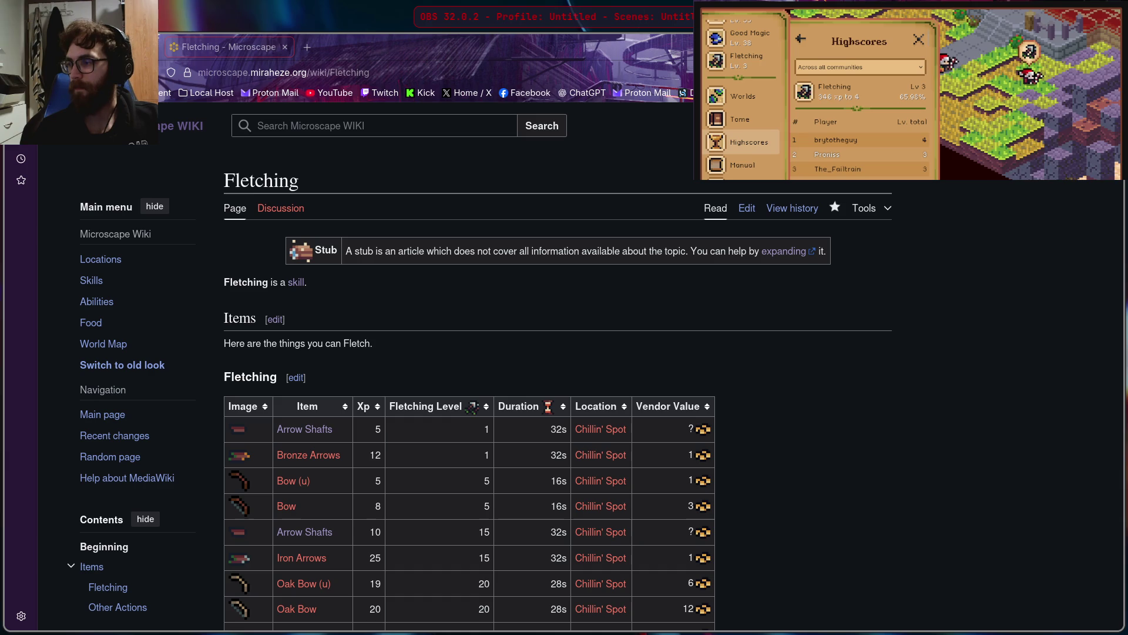
key(super+q)
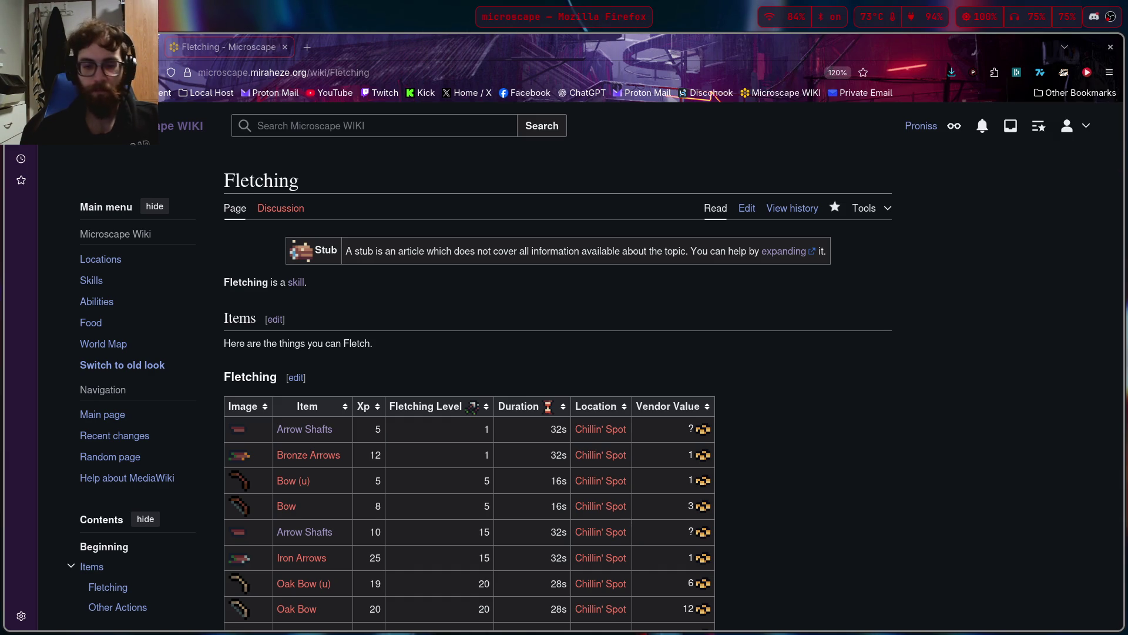
key(super+2)
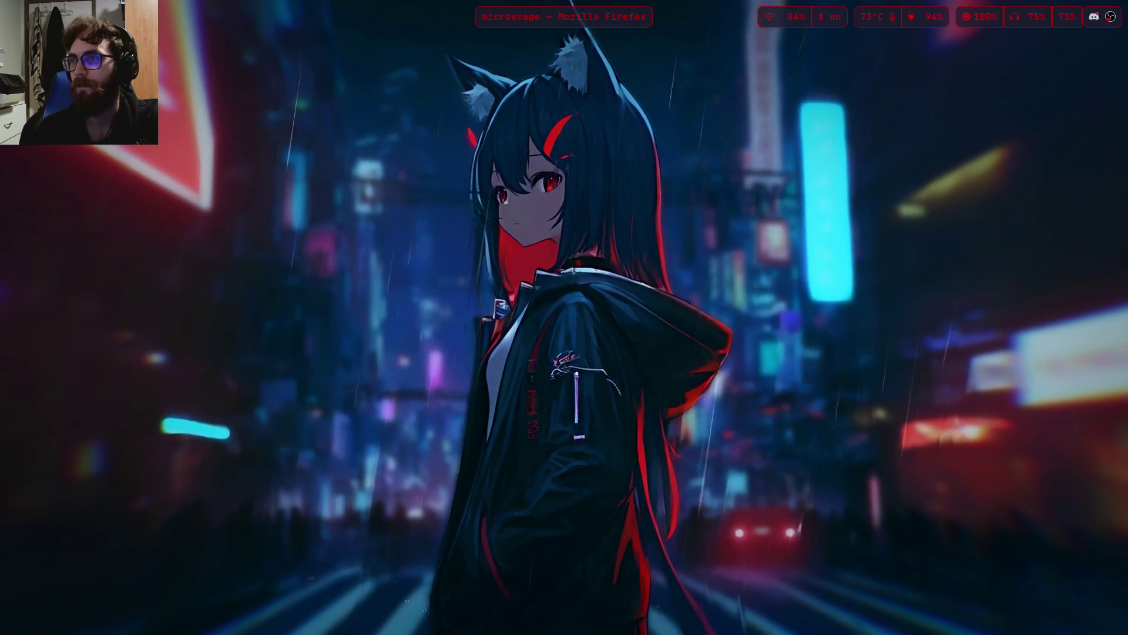
Switch to workspace 1 to bring the Firefox microscape game window into view
key(super+1)
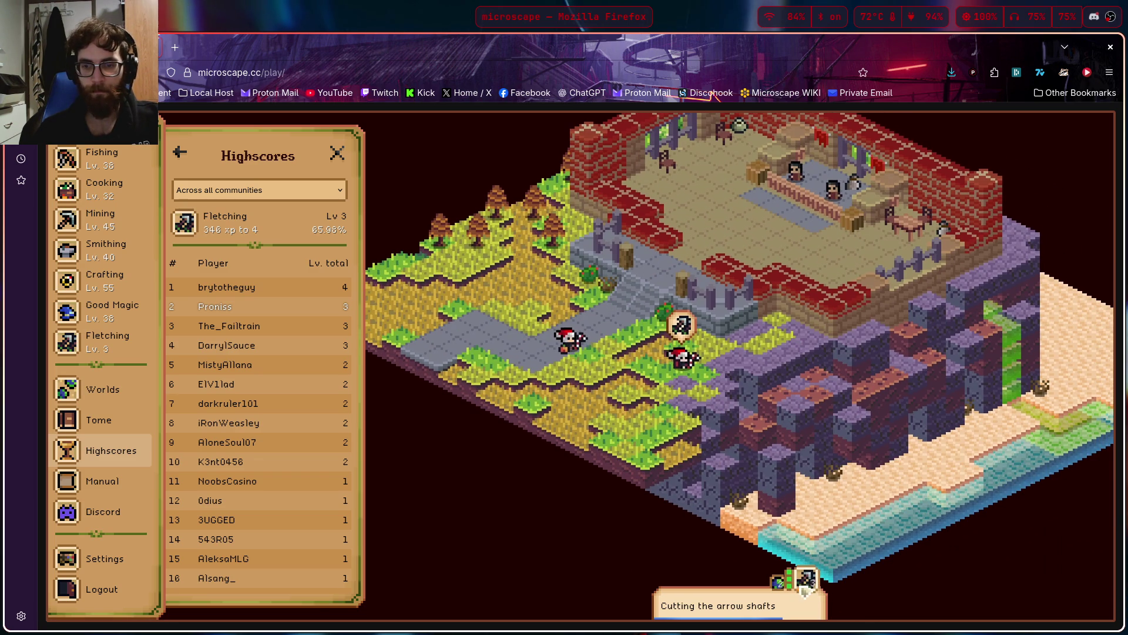
Check Bronze Arrows in the Fletching guidebook, then view Headless Arrows: level 1, 12s, 10 shafts and 10 feathers
click(806, 579)
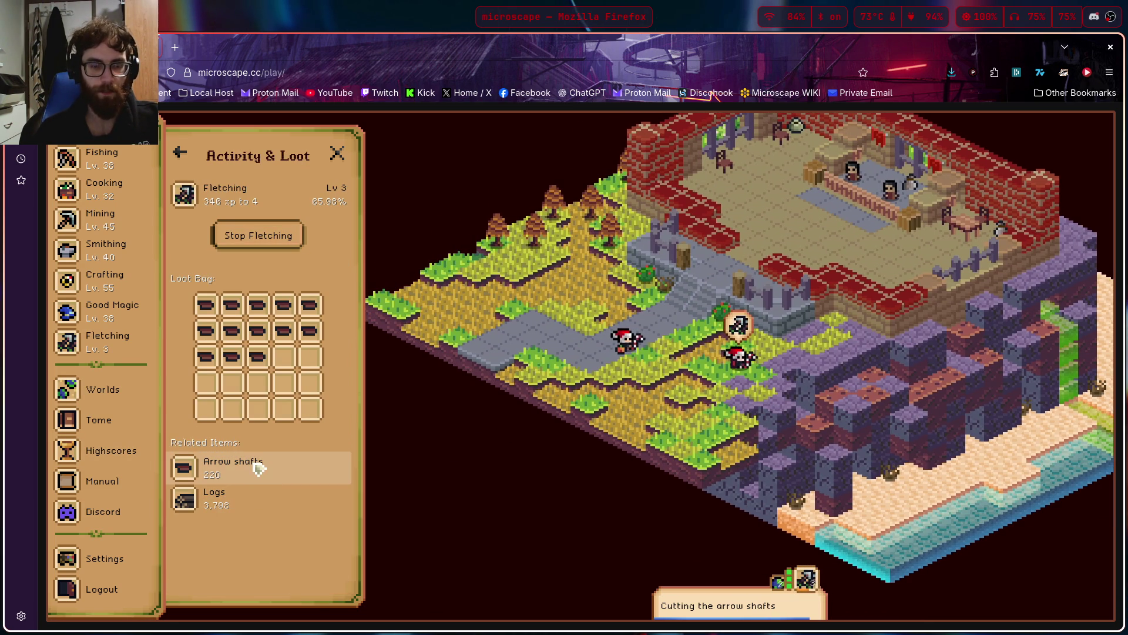
click(180, 153)
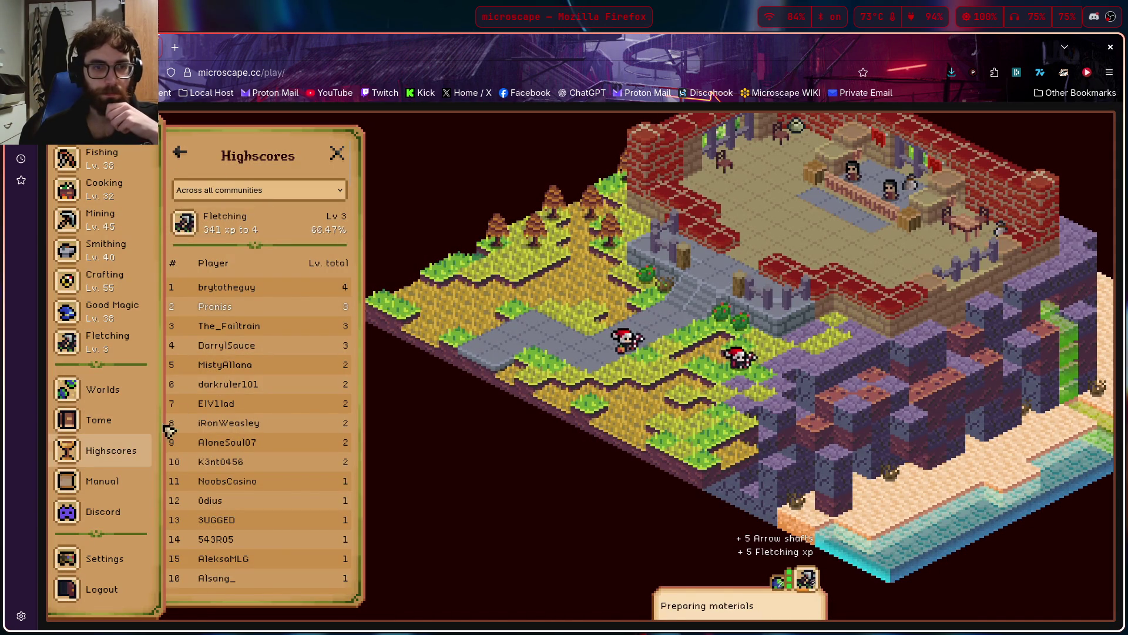
click(101, 350)
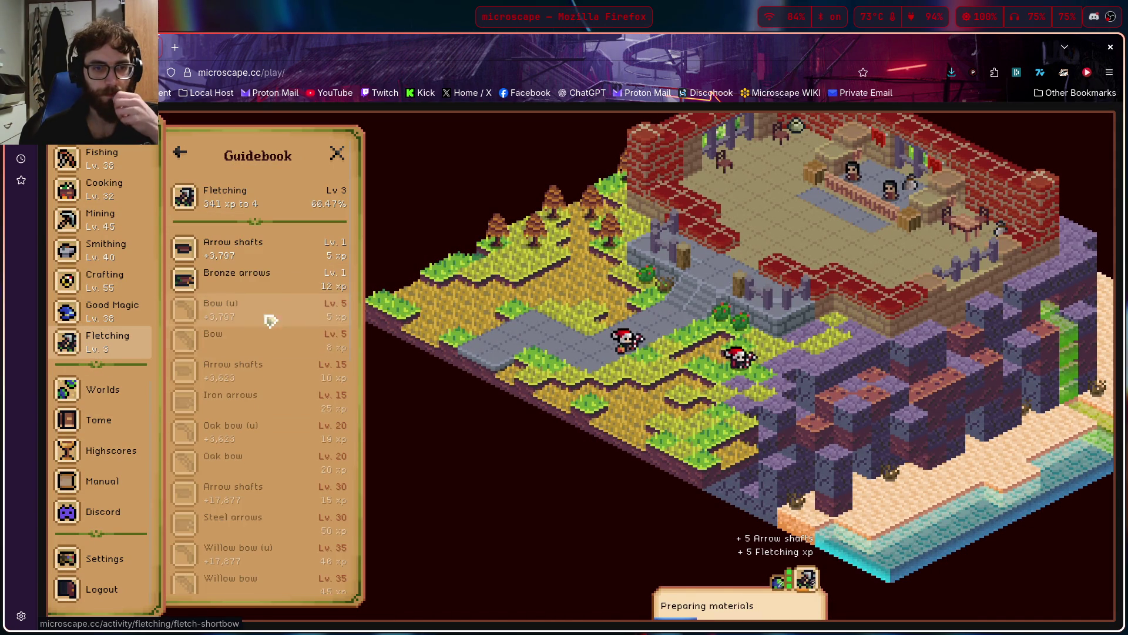
click(267, 281)
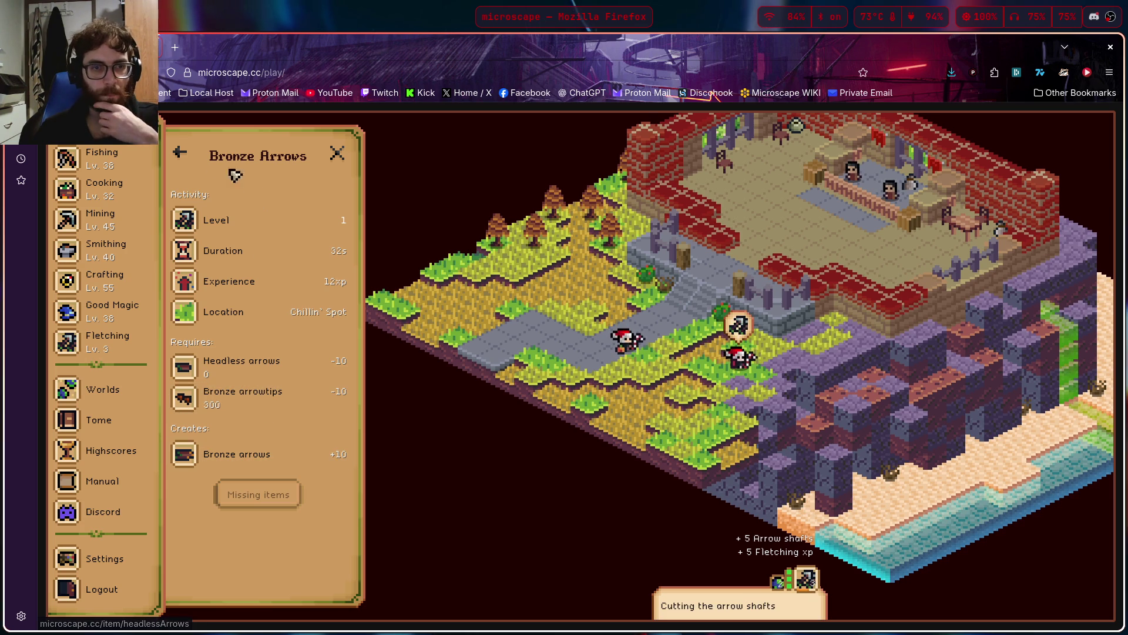
click(105, 341)
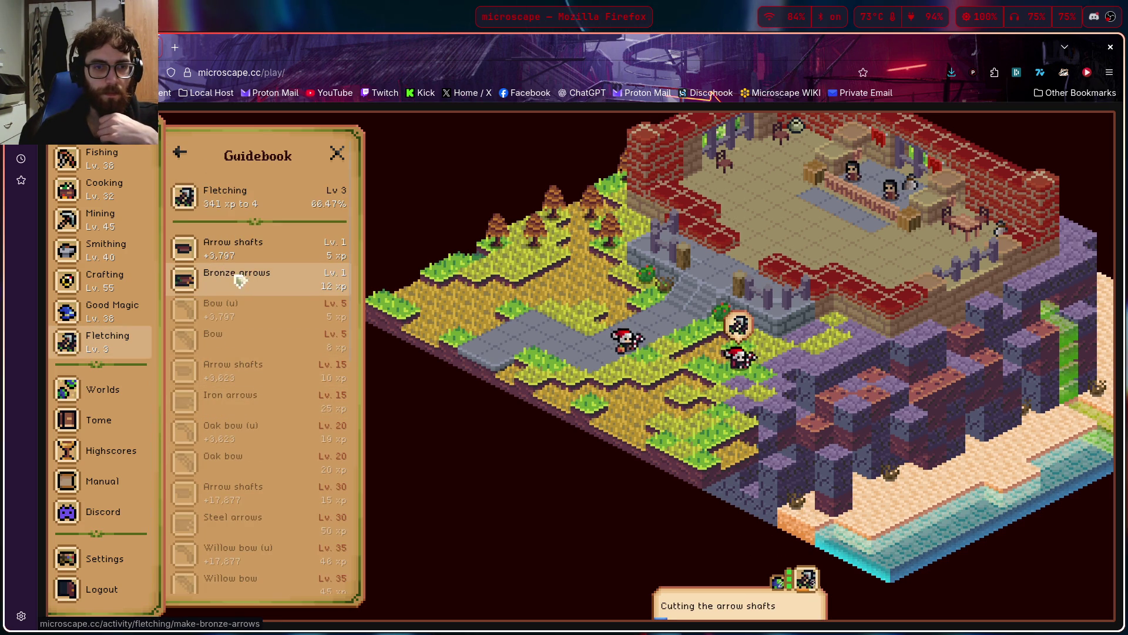
scroll(232, 282, down, 7)
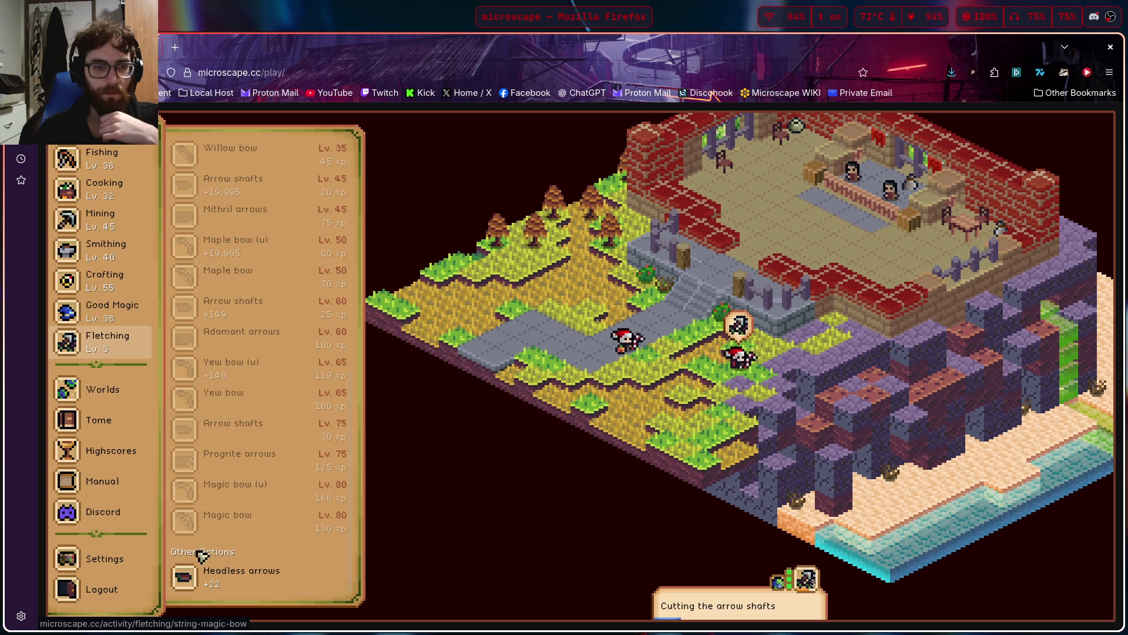
click(264, 585)
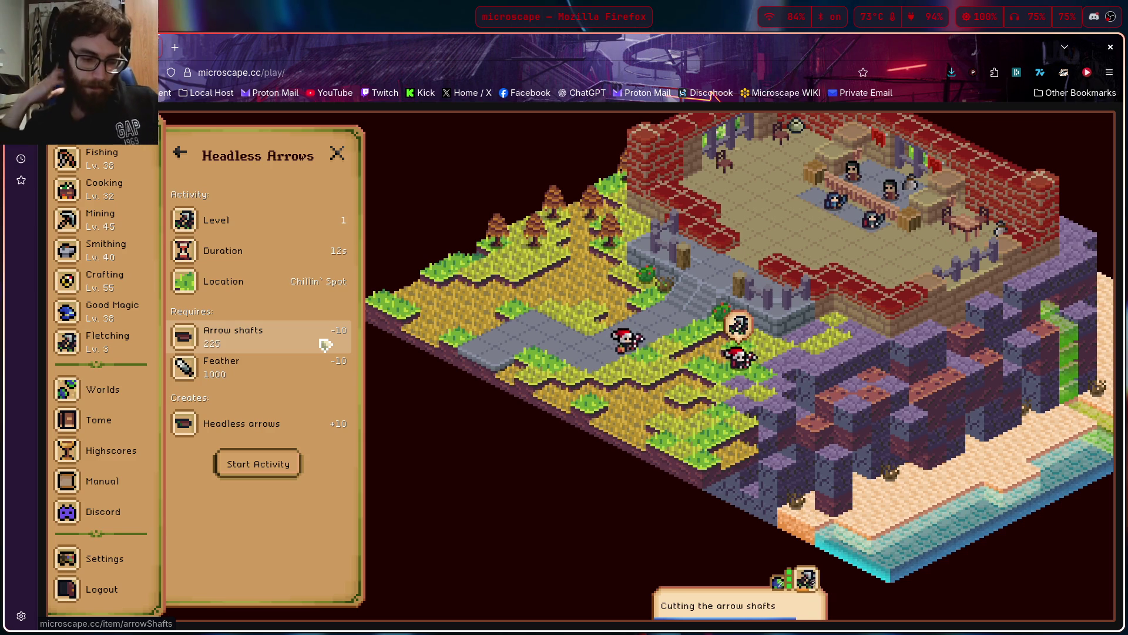
Go to the streaming software and back, then open the Streams list of communities
key(alt+Tab)
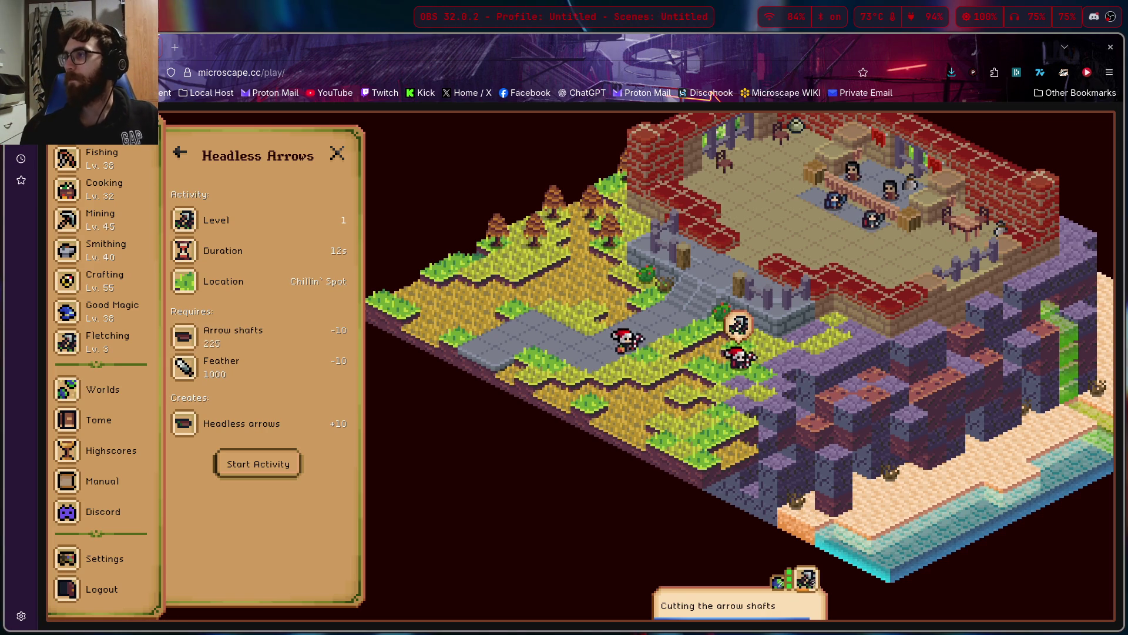
key(alt+Tab)
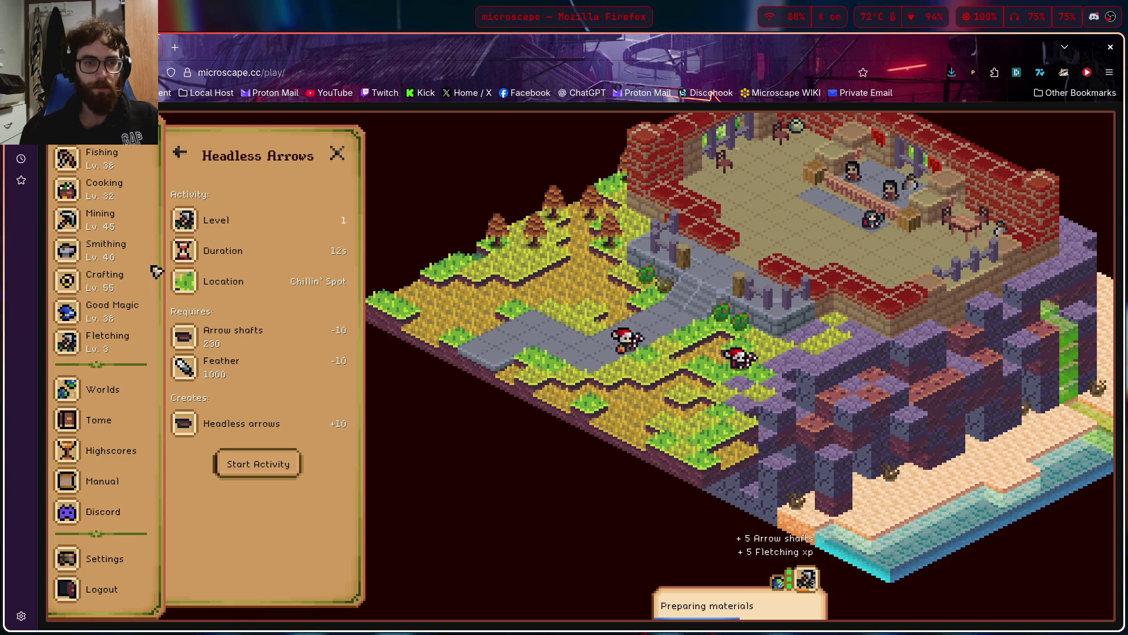
scroll(93, 432, up, 7)
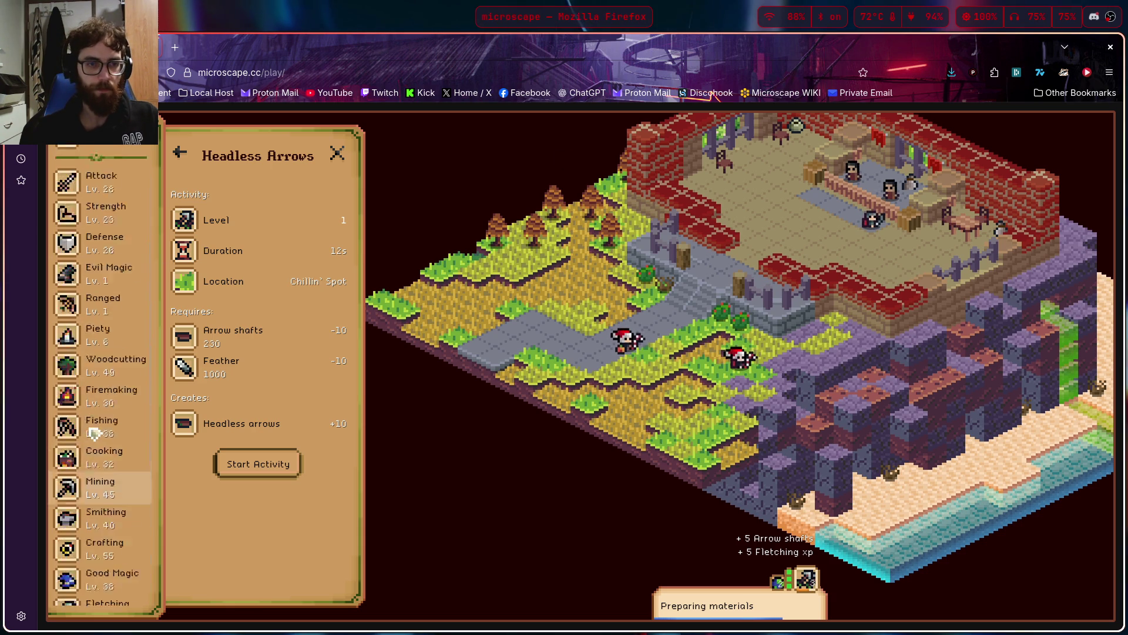
click(118, 298)
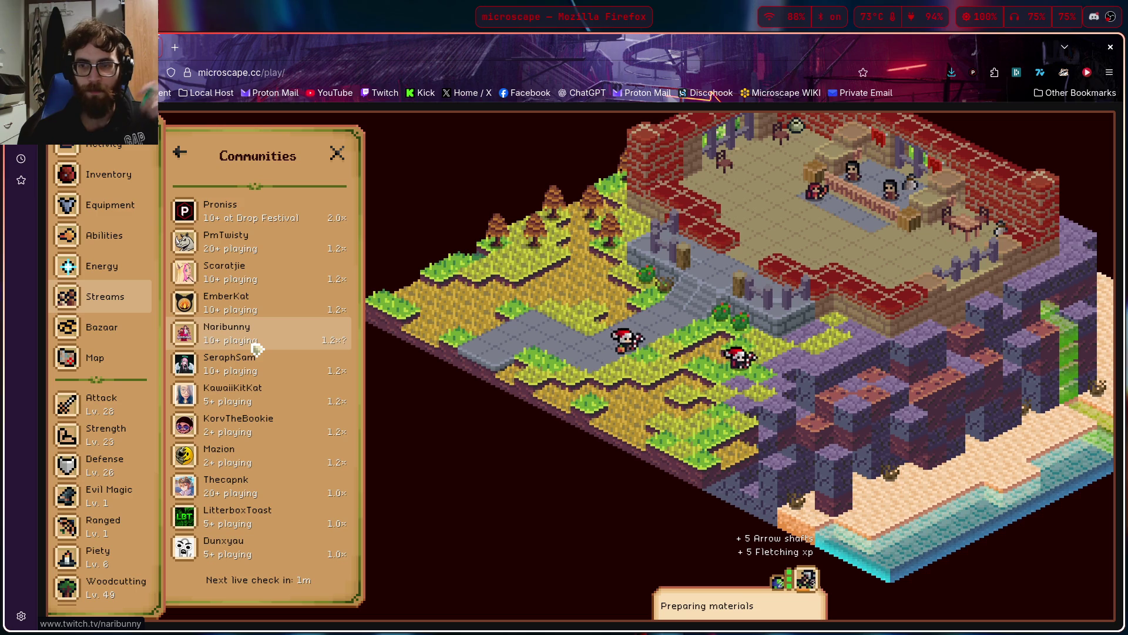
Visit a streamer's channel from the Communities list, then open the Highscores overview
click(258, 348)
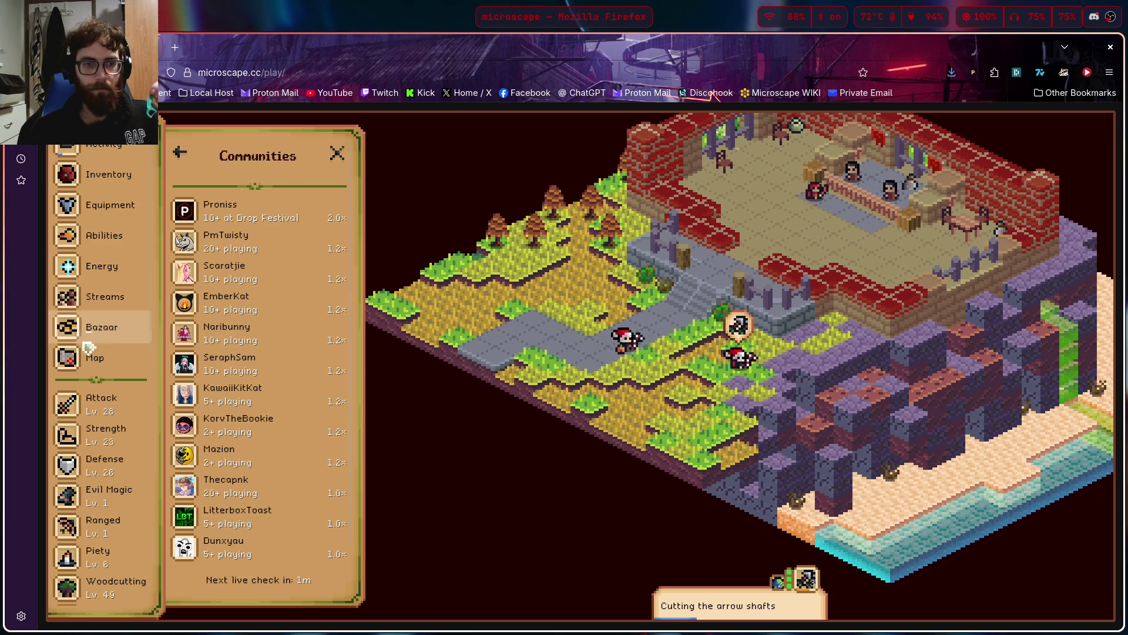
scroll(103, 396, down, 1)
scroll(98, 397, up, 1)
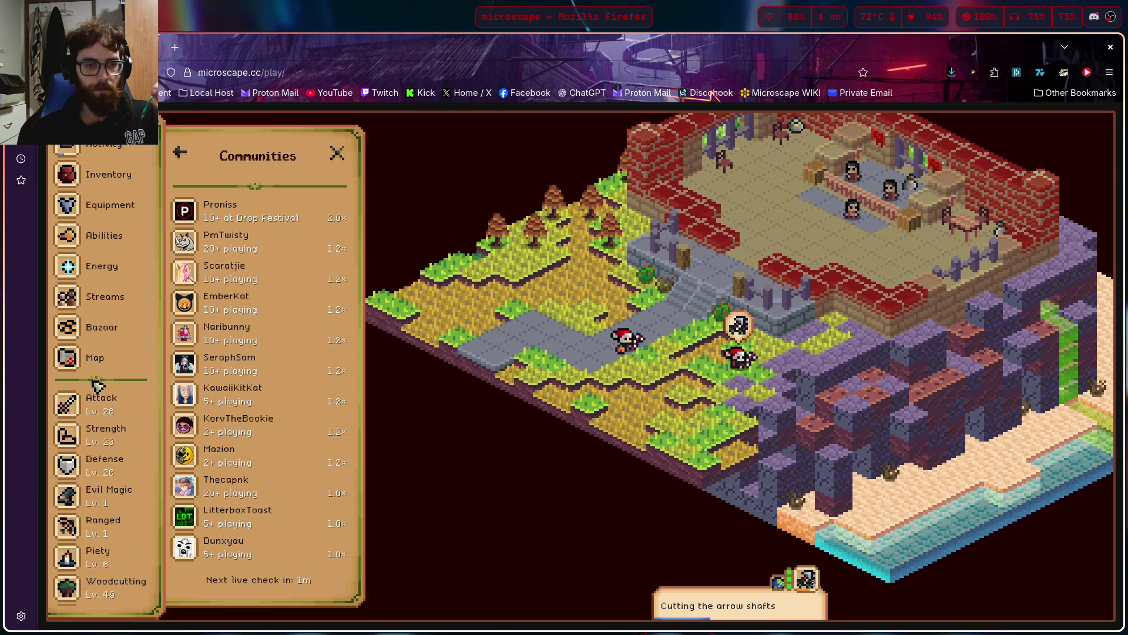
scroll(98, 384, down, 5)
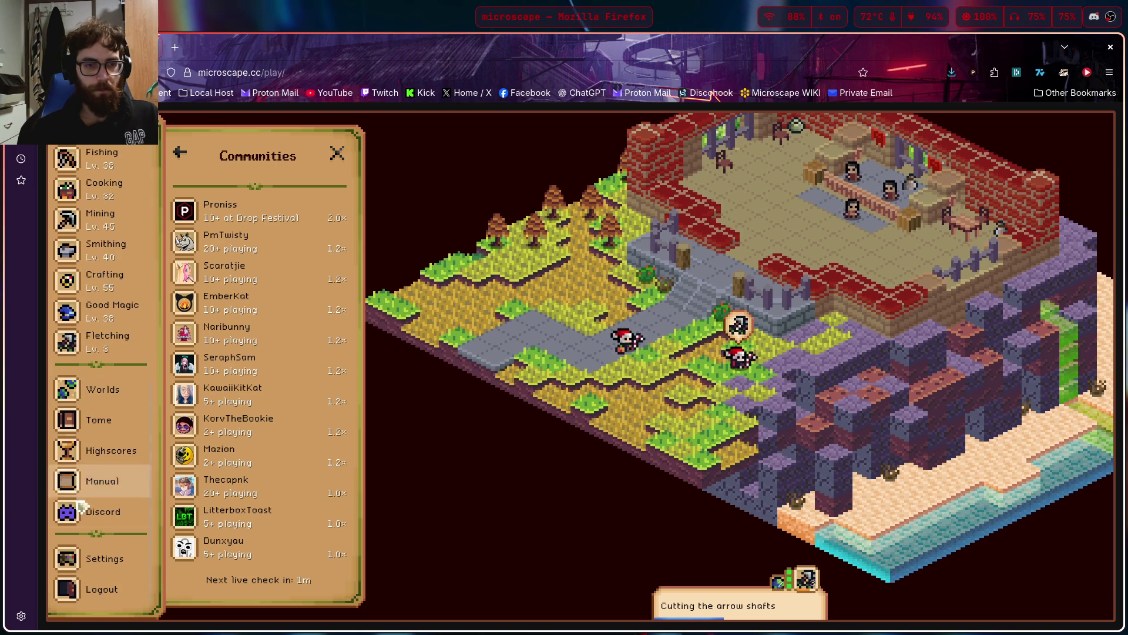
click(97, 452)
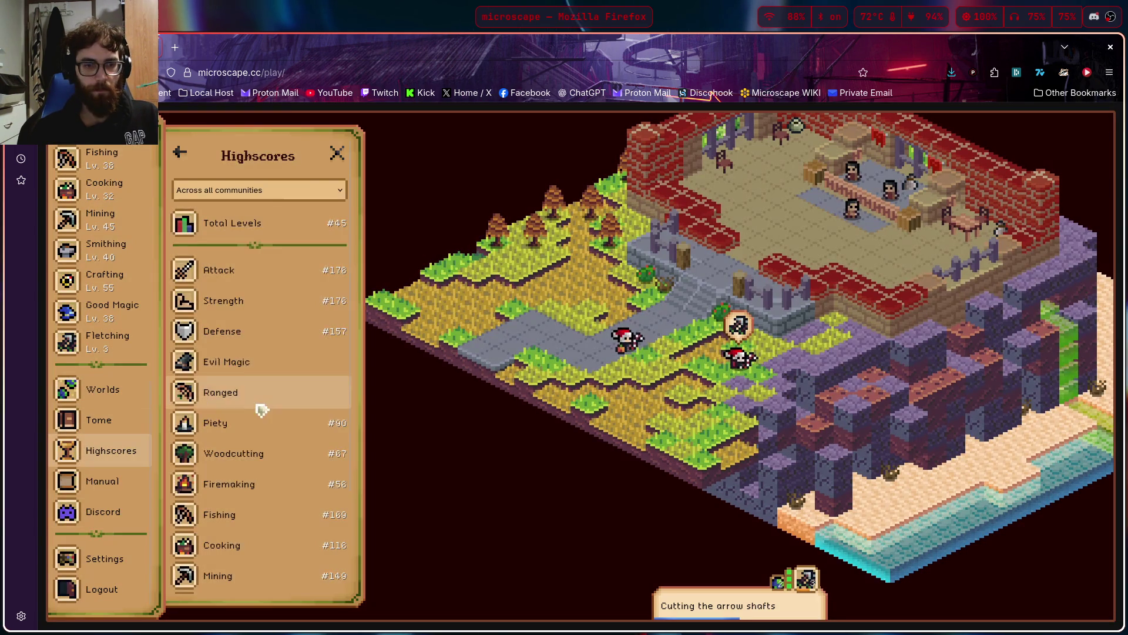
Open the Fletching leaderboard from the Highscores skill list, topped at level 4
scroll(259, 403, down, 3)
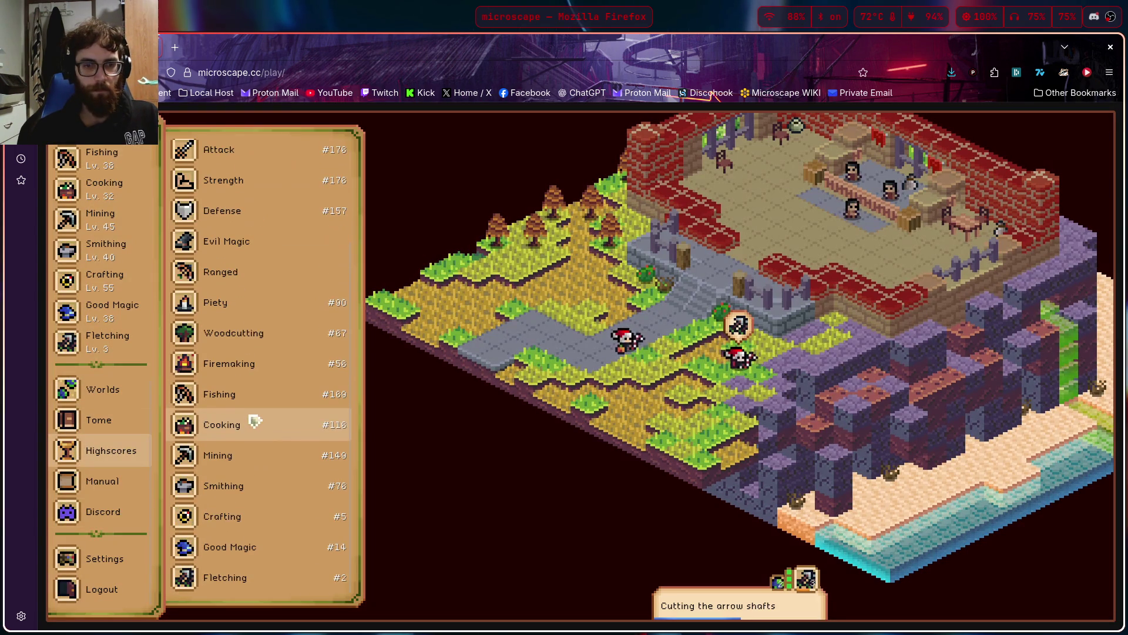
click(239, 581)
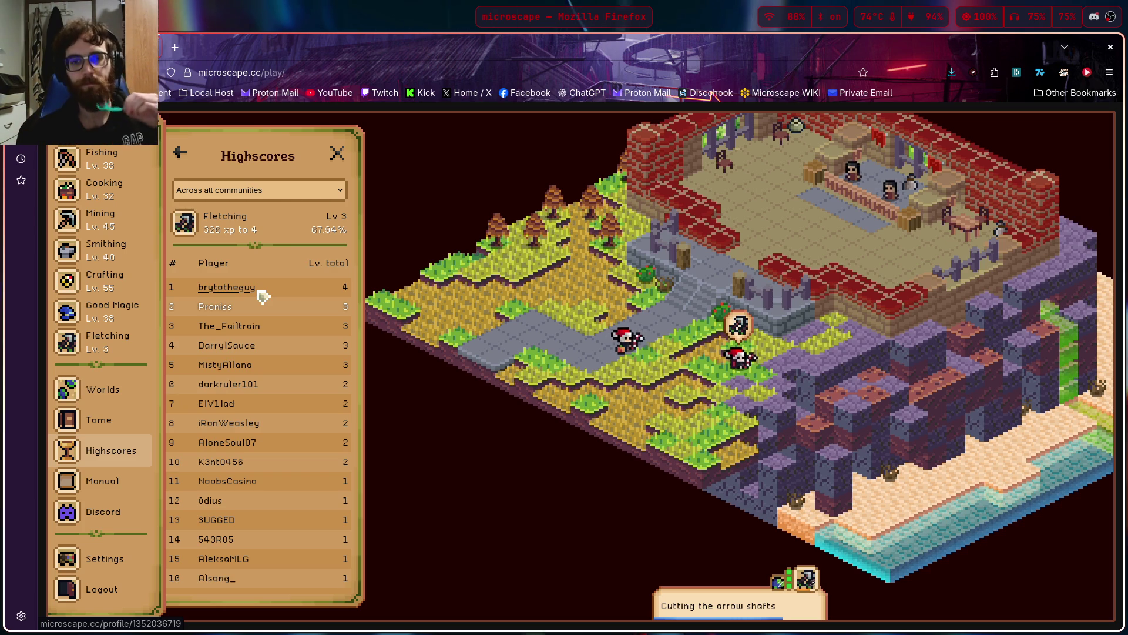
scroll(259, 418, down, 3)
scroll(255, 423, up, 3)
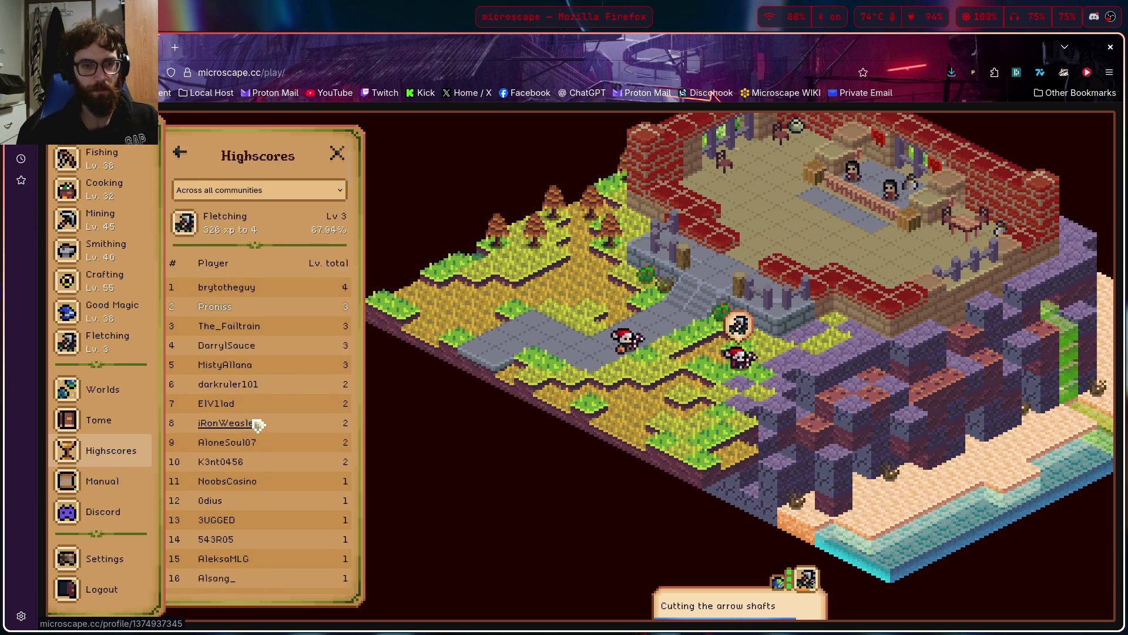